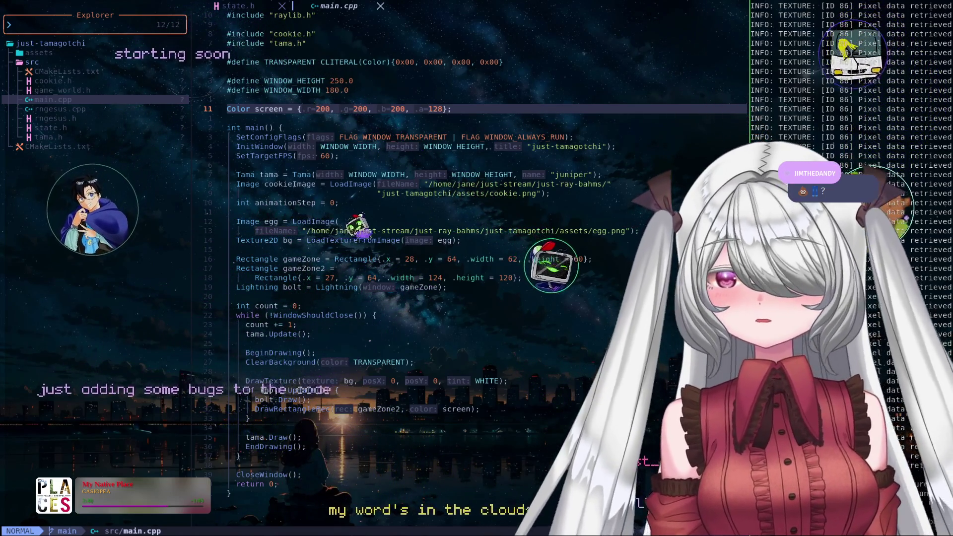
- Place the cursor on the gameZone2 rectangle line in main.cpp
click(323, 268)
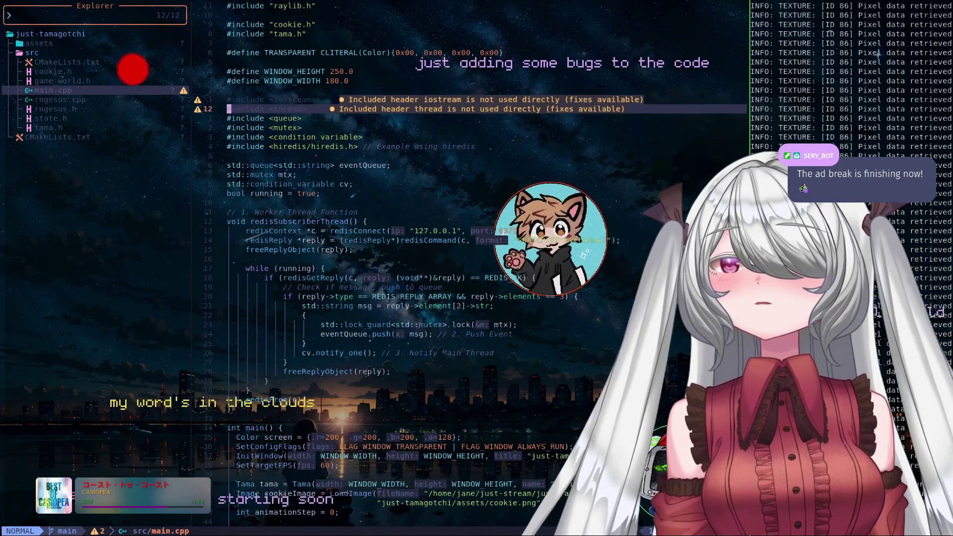
key(j)
key(j)
key(j)
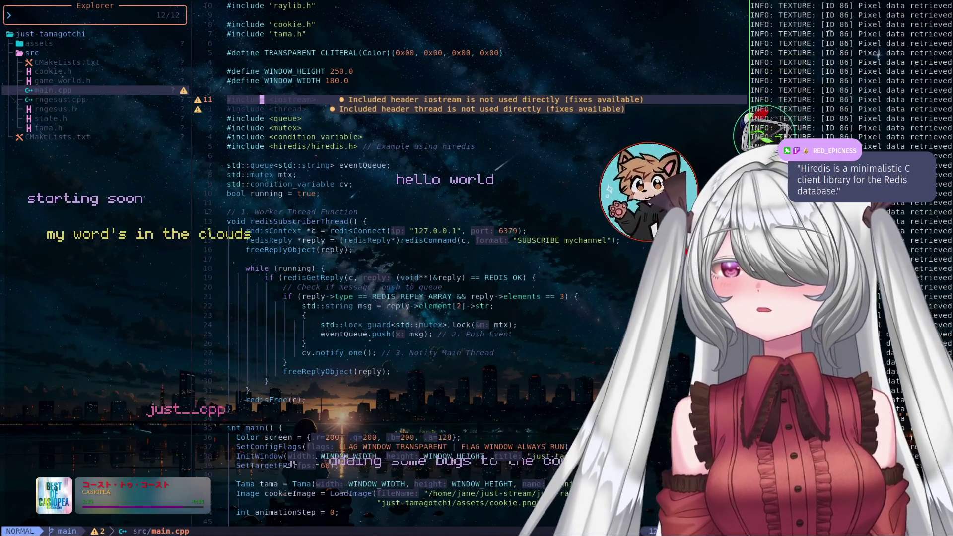
click(280, 427)
text(std::thread subThread(redisSubscriberTh)
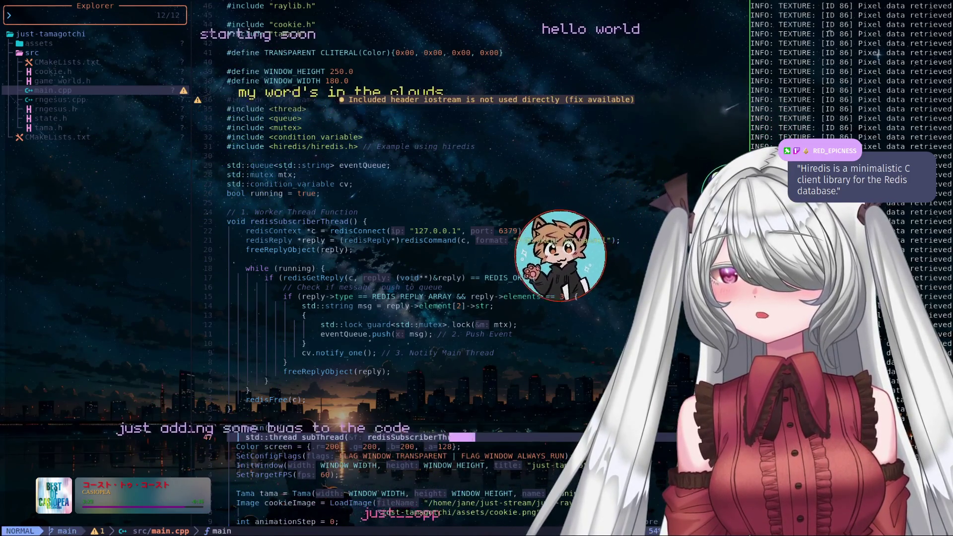
- Add 'std::thread subThread(redisSubscriberThread);' at the top of main and save to auto-format
key(p)
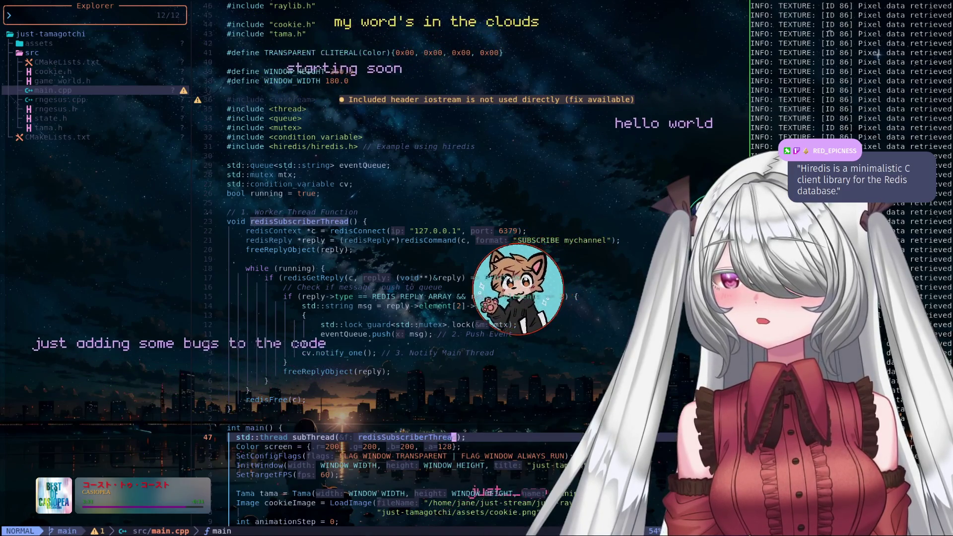
key(ctrl+s)
key(k)
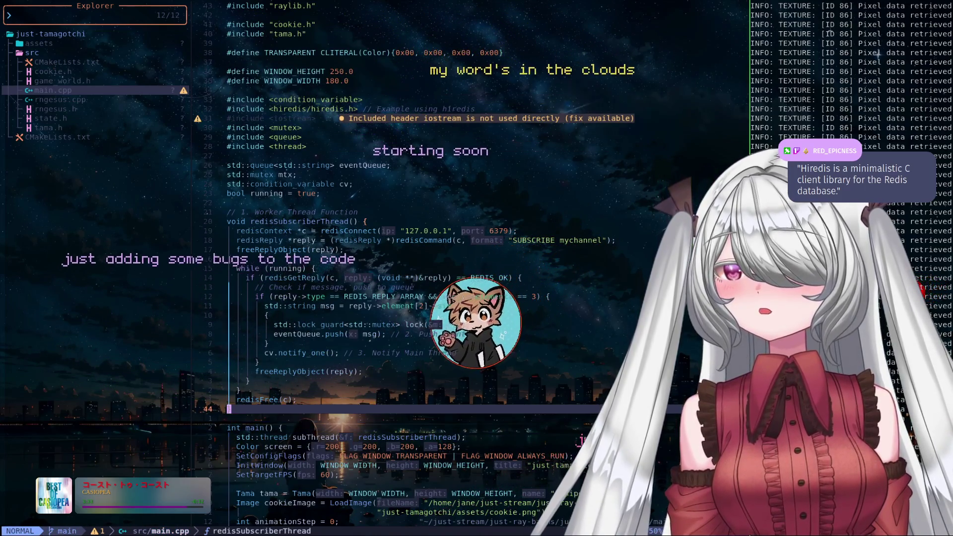
- Delete the unused #include <iostream> line from the include block
click(304, 146)
key(k)
key(k)
key(k)
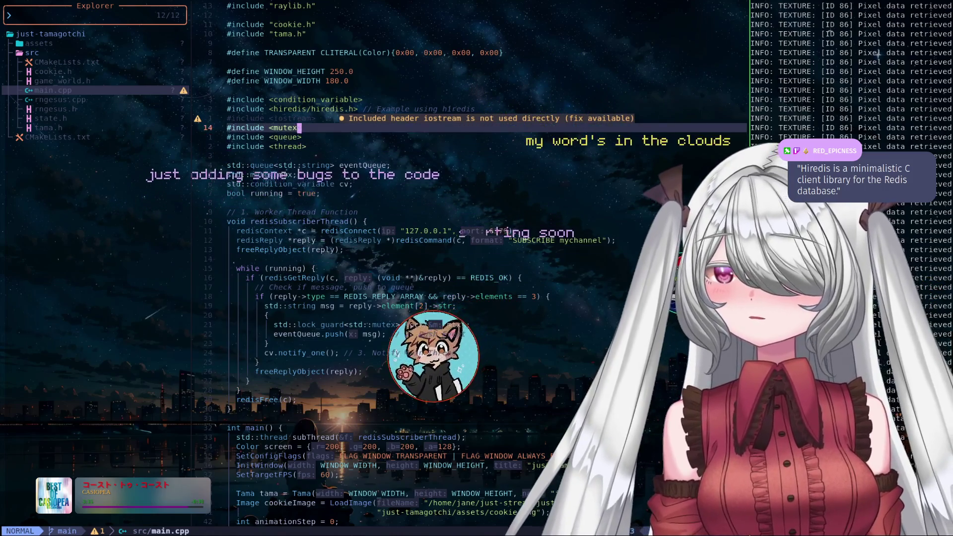
key(d)
key(d)
key(k)
- Show the documentation for redisConnect inside the redisSubscriberThread function
key(j)
key(j)
key(j)
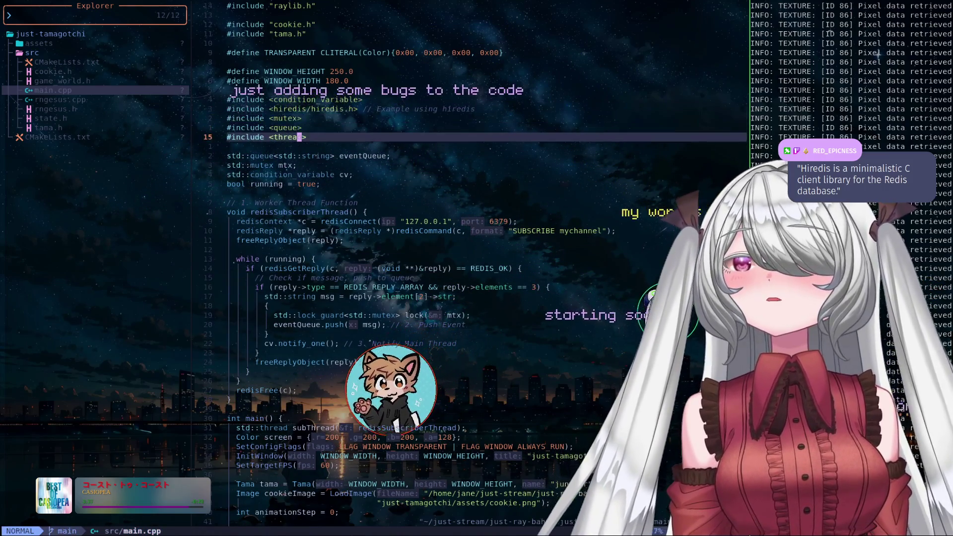
key(j)
key(j)
key(j)
key(j)
key(j)
key(j)
key(j)
key(j)
key(j)
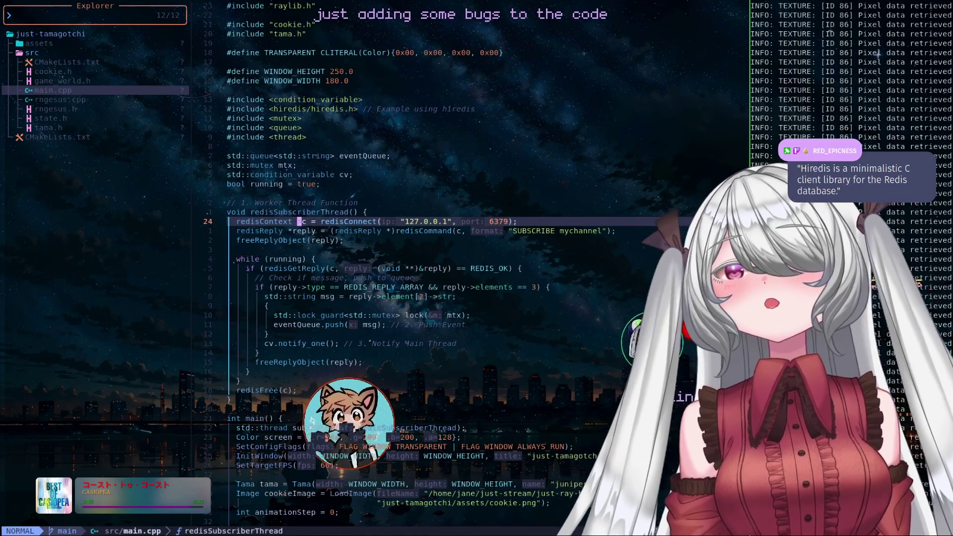
key(l)
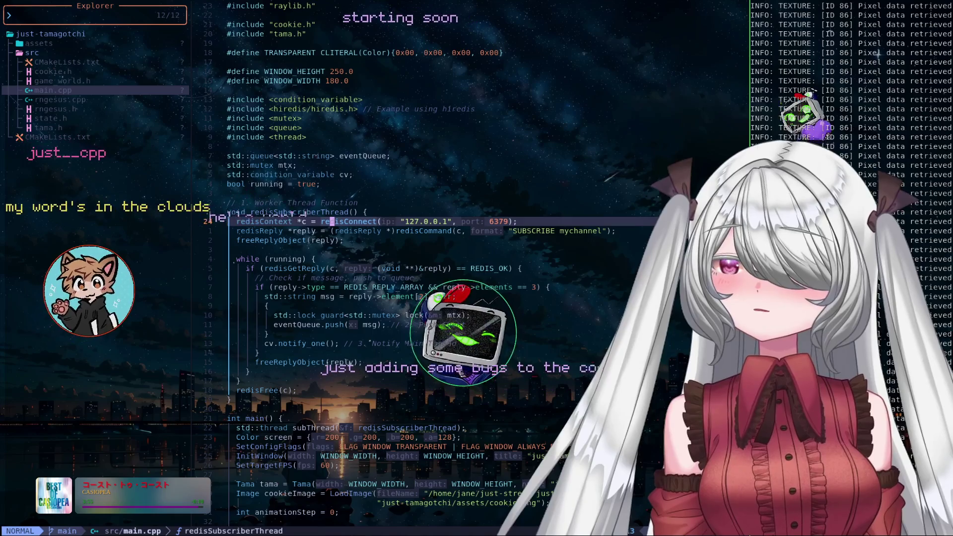
key(shift+k)
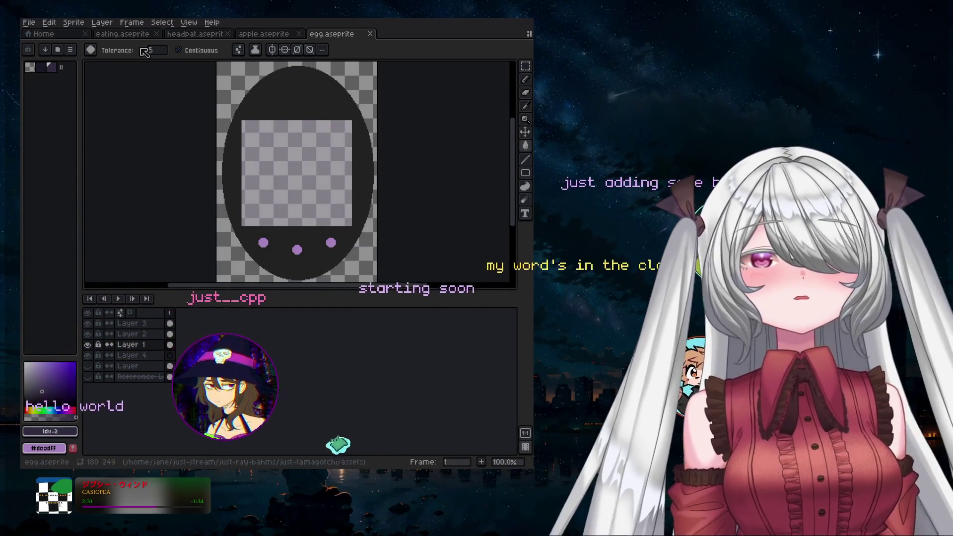
- Create a new sprite 64 px wide and 64 px high
click(27, 24)
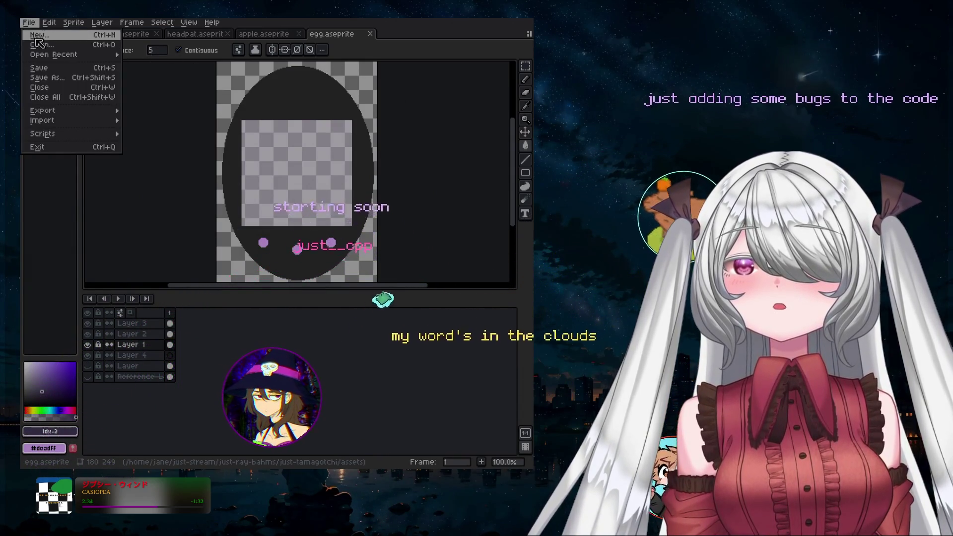
click(38, 36)
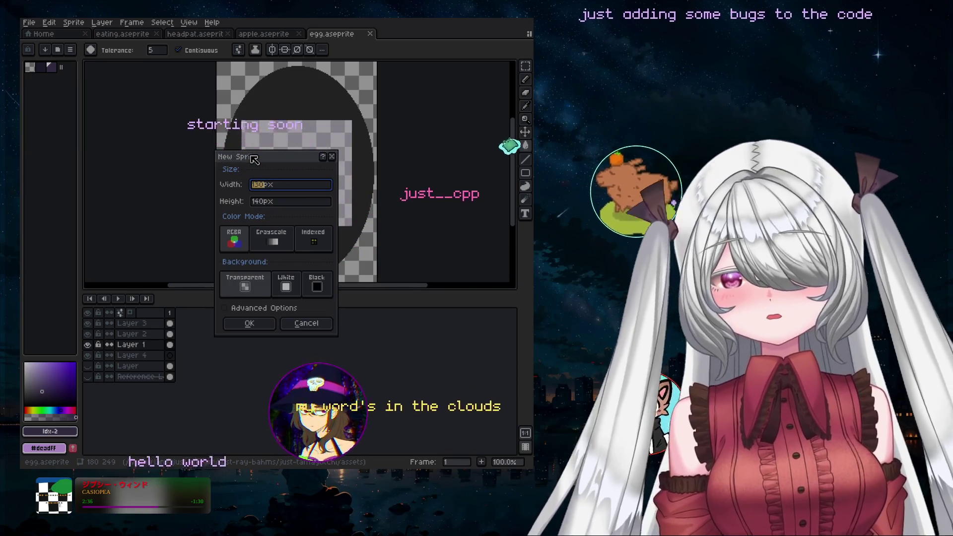
text(64)
key(Tab)
text(64)
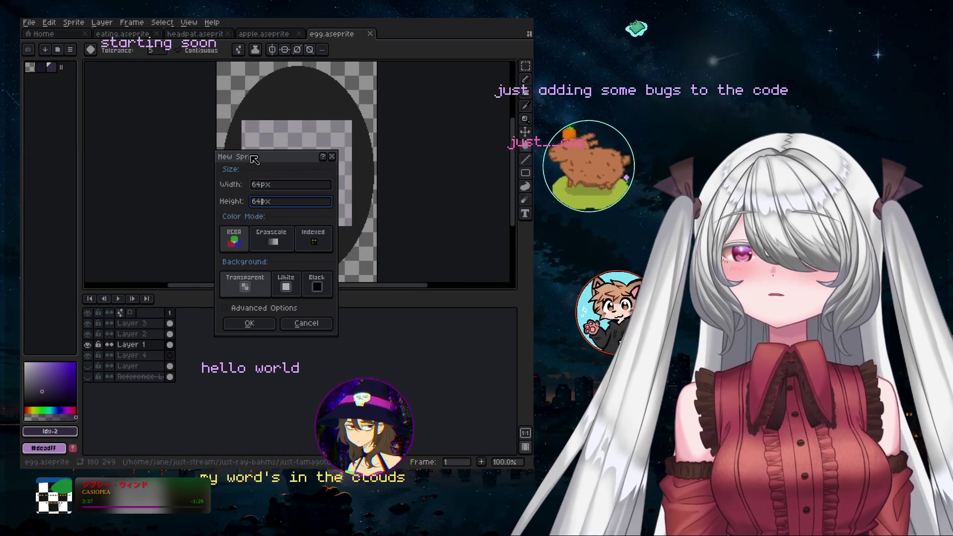
click(250, 325)
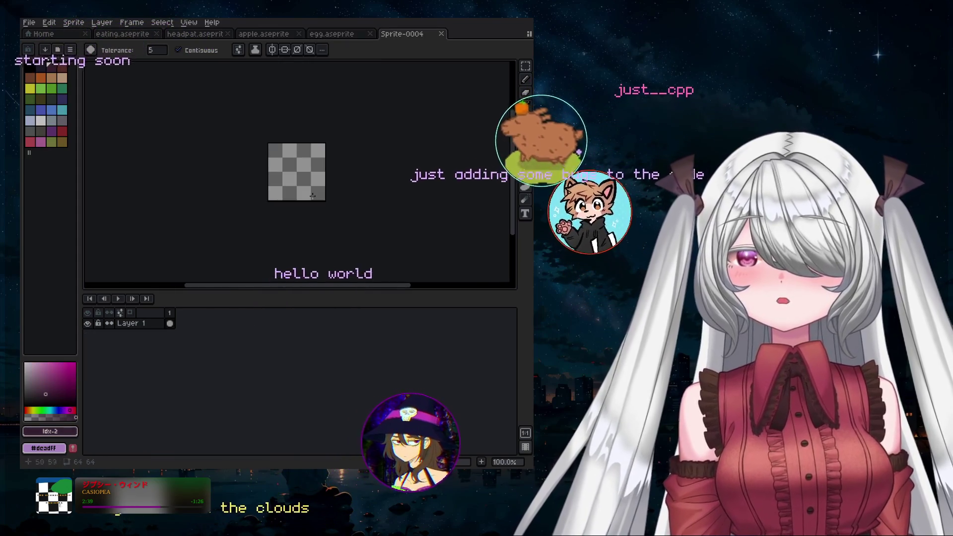
- Narrow the palette panel to give the canvas more room
scroll(313, 196, up, 4)
scroll(317, 199, down, 2)
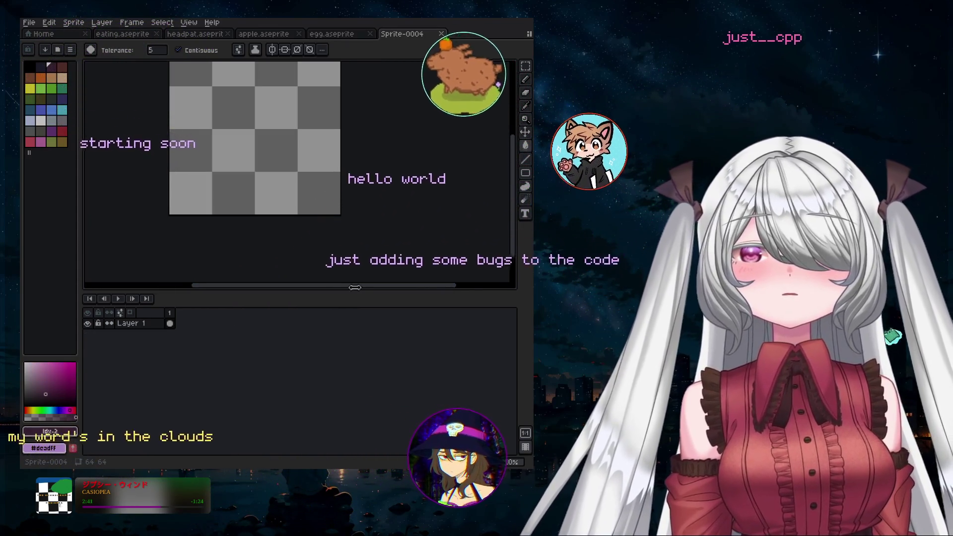
drag(79, 209, 55, 209)
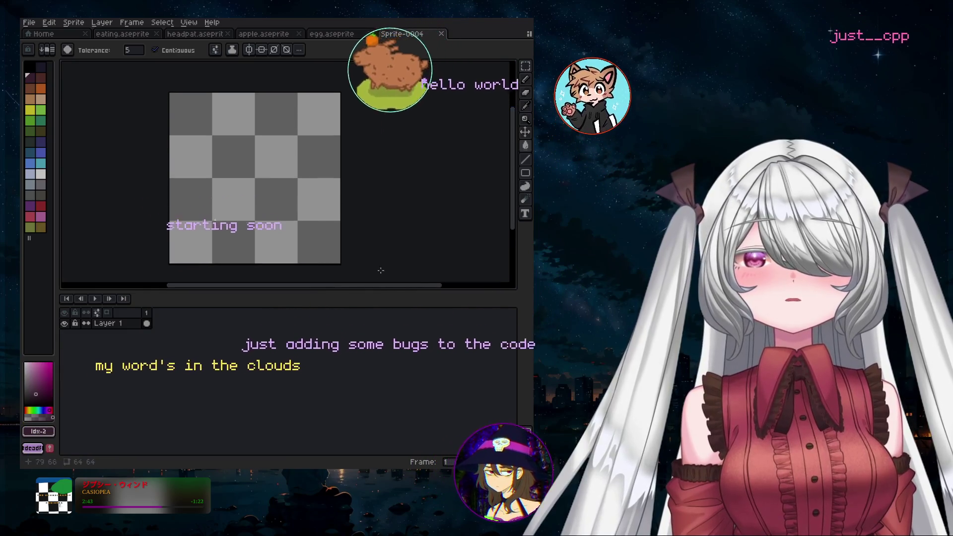
scroll(286, 175, up, 1)
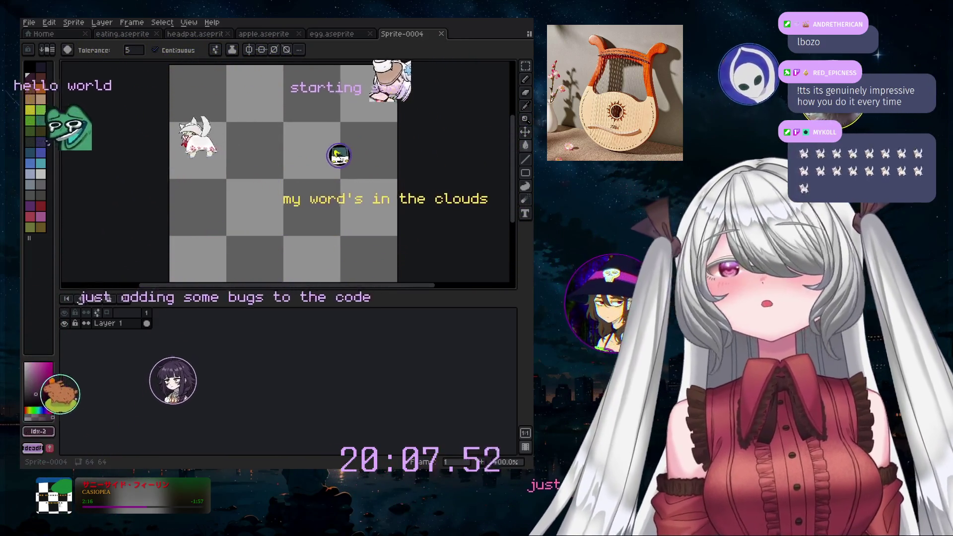
- Pick a tan colour and add a new empty Layer 2 above Layer 1
key(h)
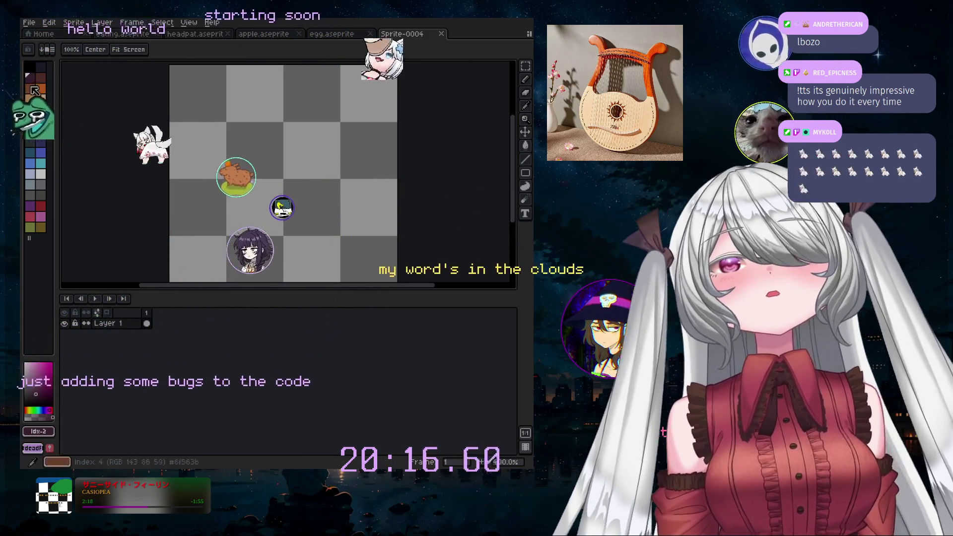
click(41, 101)
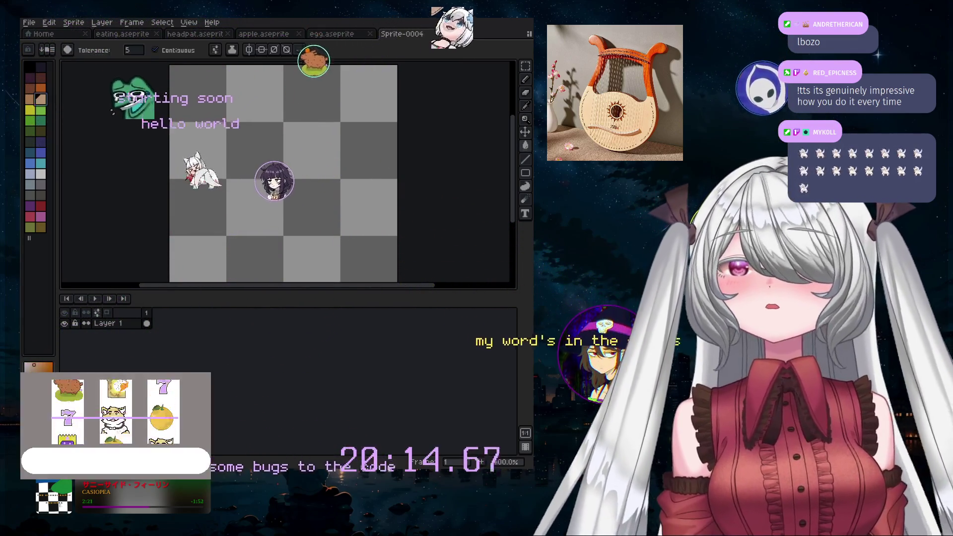
key(g)
click(29, 23)
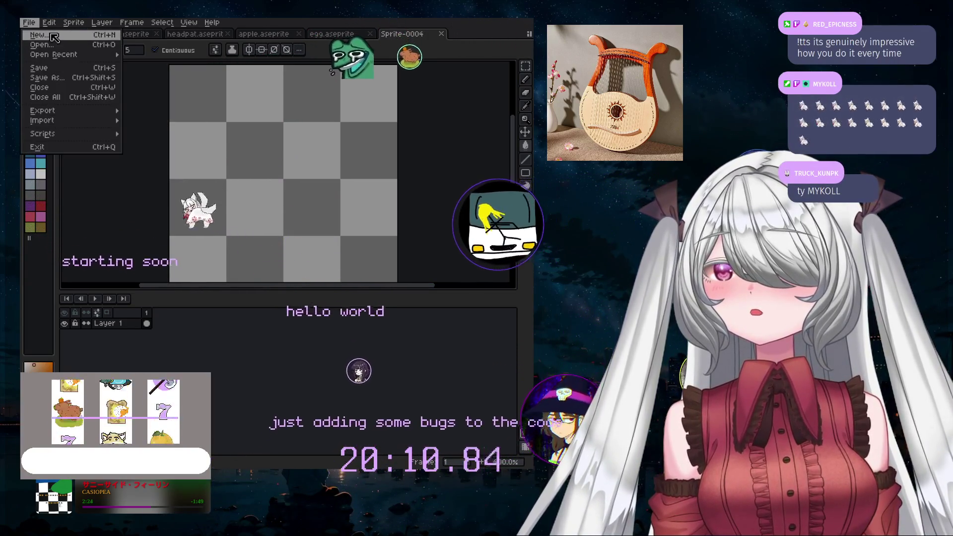
mouse_move(102, 22)
click(208, 78)
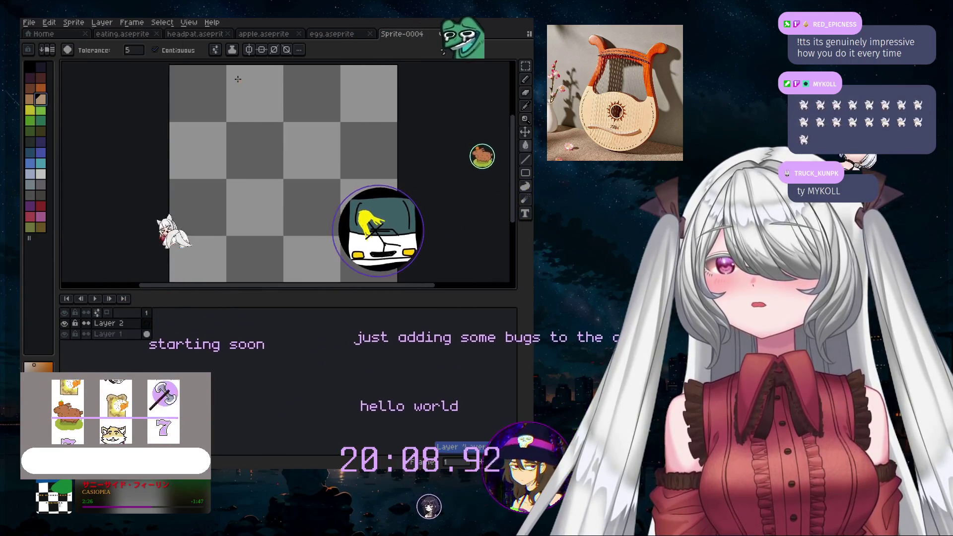
- Switch to the Pencil, widen the palette panel and set the drawing colour to tan
scroll(270, 195, up, 1)
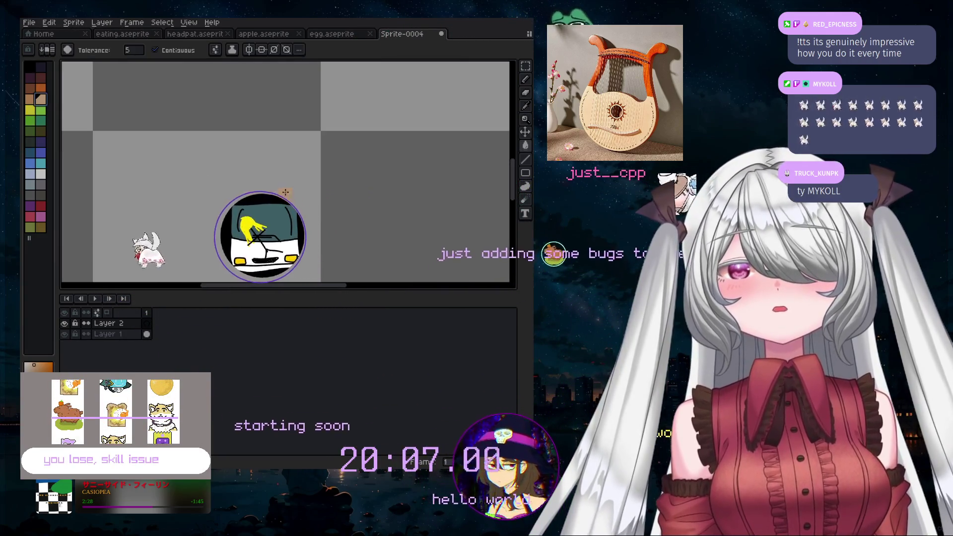
scroll(297, 192, down, 1)
click(525, 80)
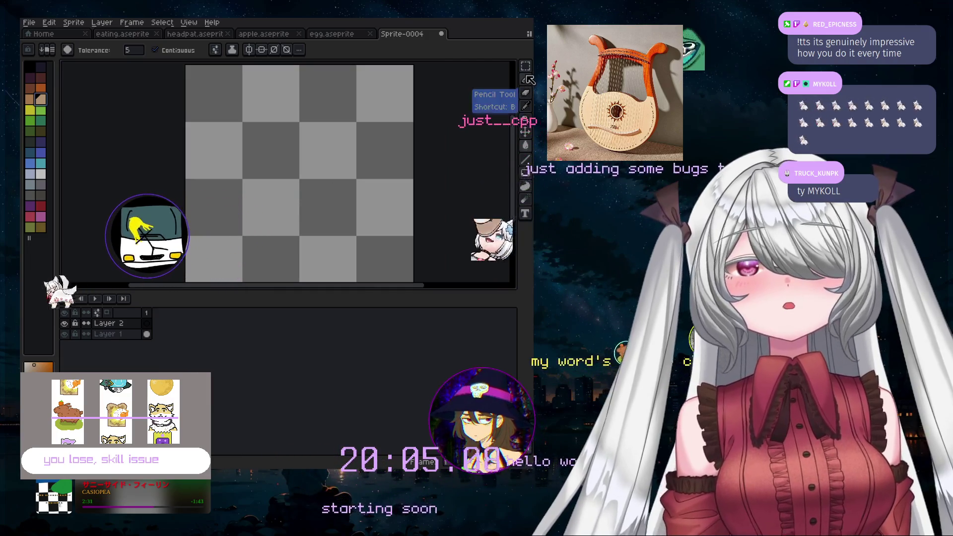
scroll(268, 188, up, 1)
scroll(307, 201, down, 1)
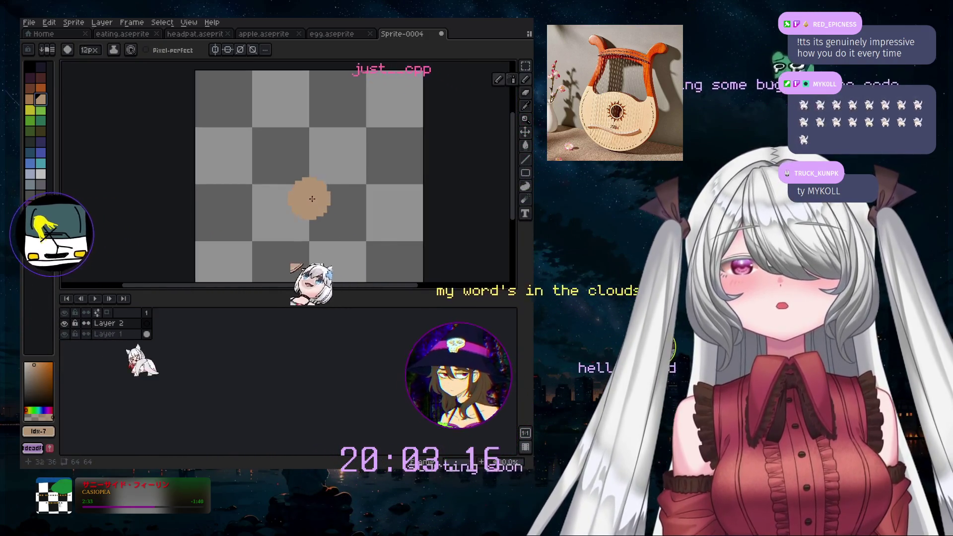
scroll(309, 209, up, 20)
scroll(310, 220, up, 1)
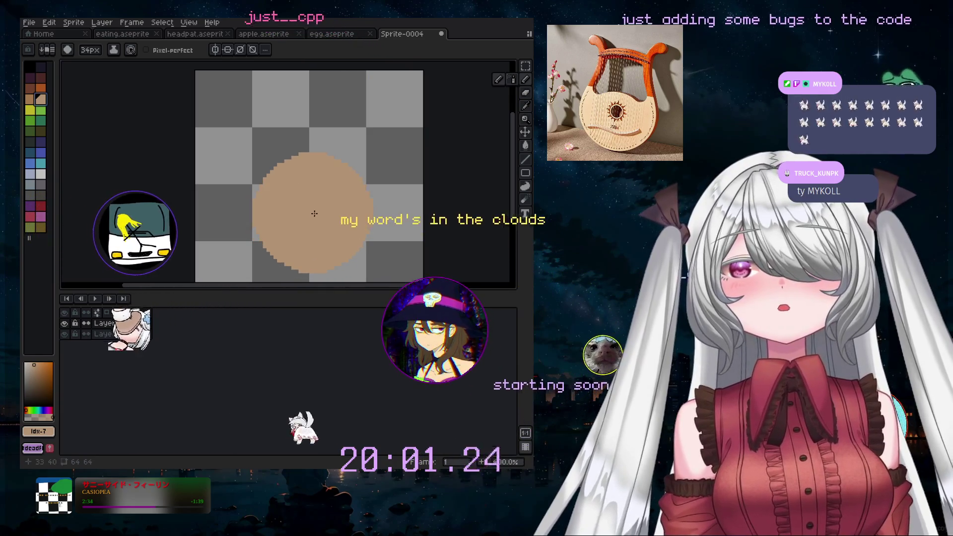
scroll(318, 205, down, 1)
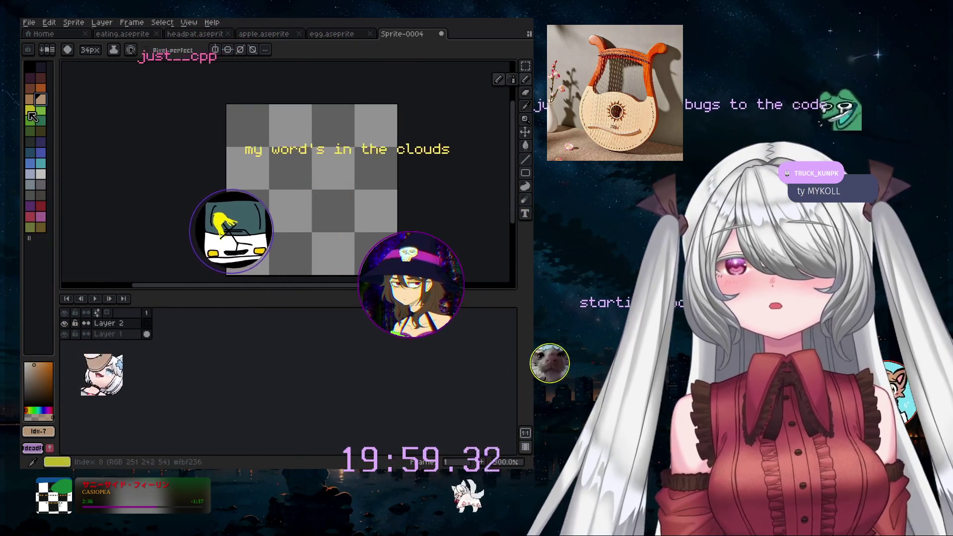
click(30, 109)
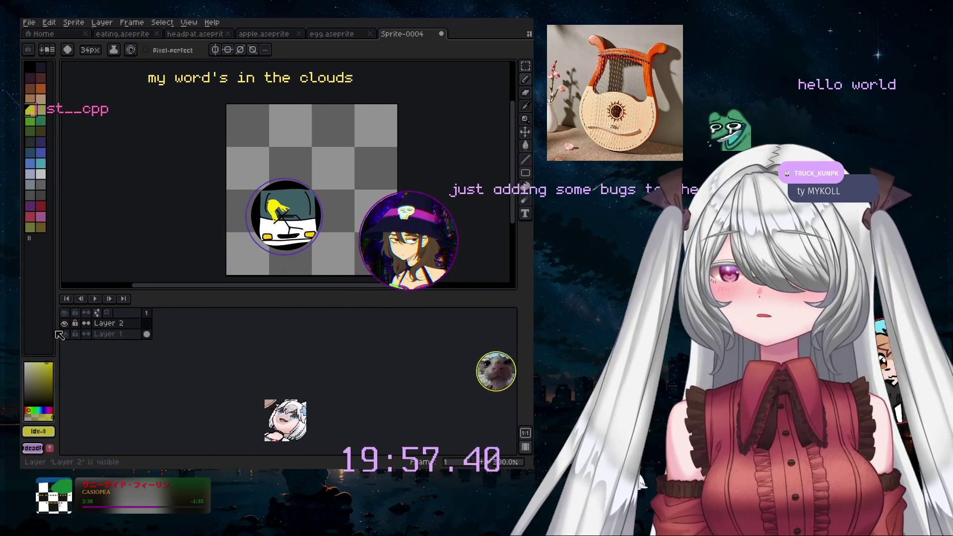
drag(56, 336, 116, 325)
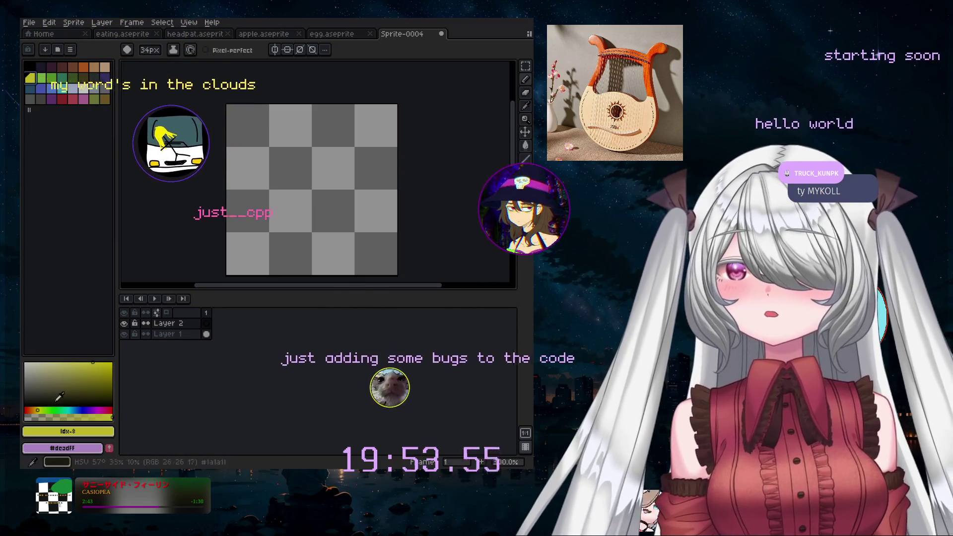
click(34, 410)
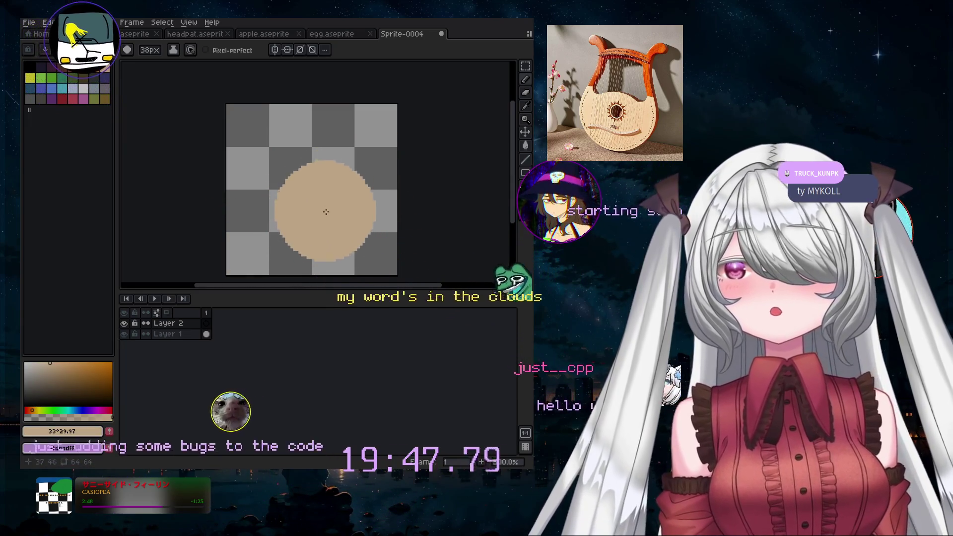
- Stamp a large round tan disc at the sprite centre, undoing the earlier oversized attempts
scroll(323, 212, up, 4)
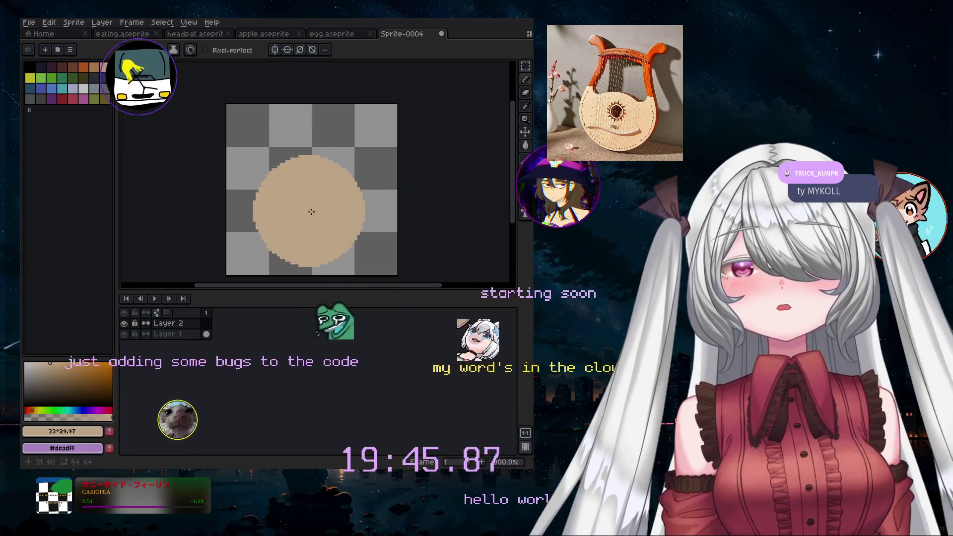
scroll(310, 219, down, 9)
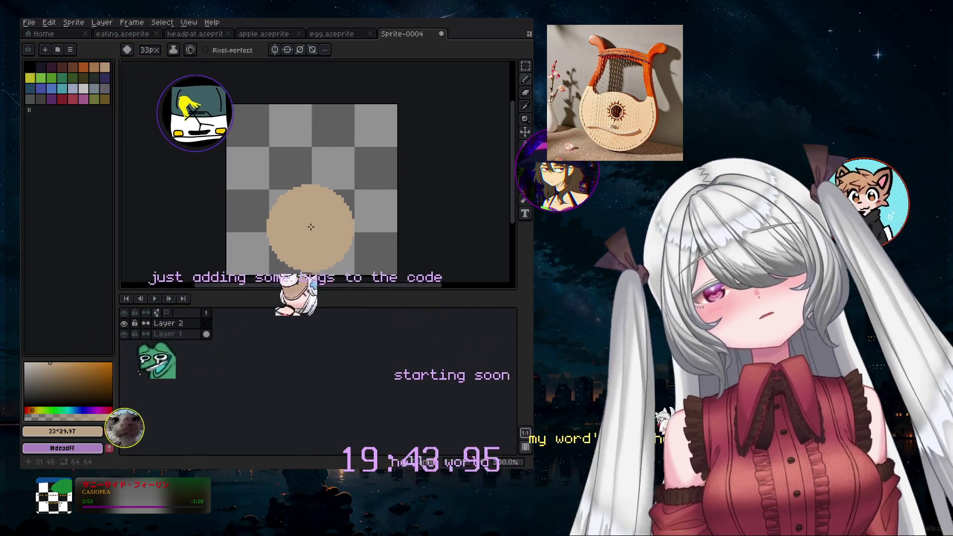
scroll(311, 227, down, 1)
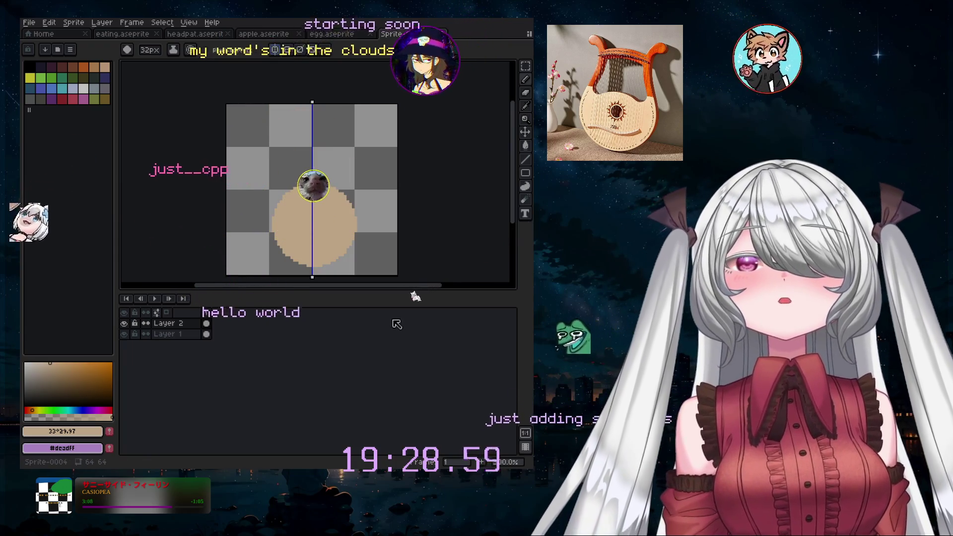
key(ctrl+z)
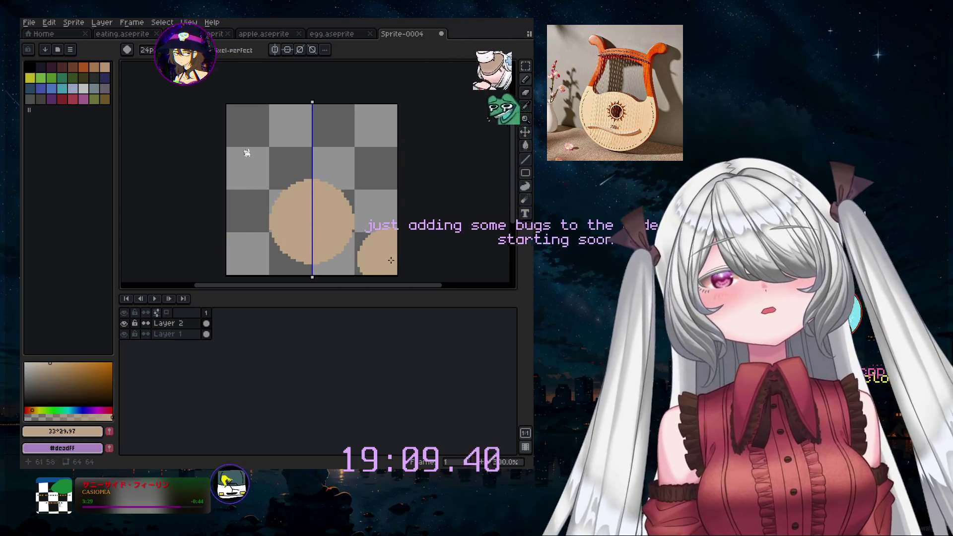
key(ctrl+z)
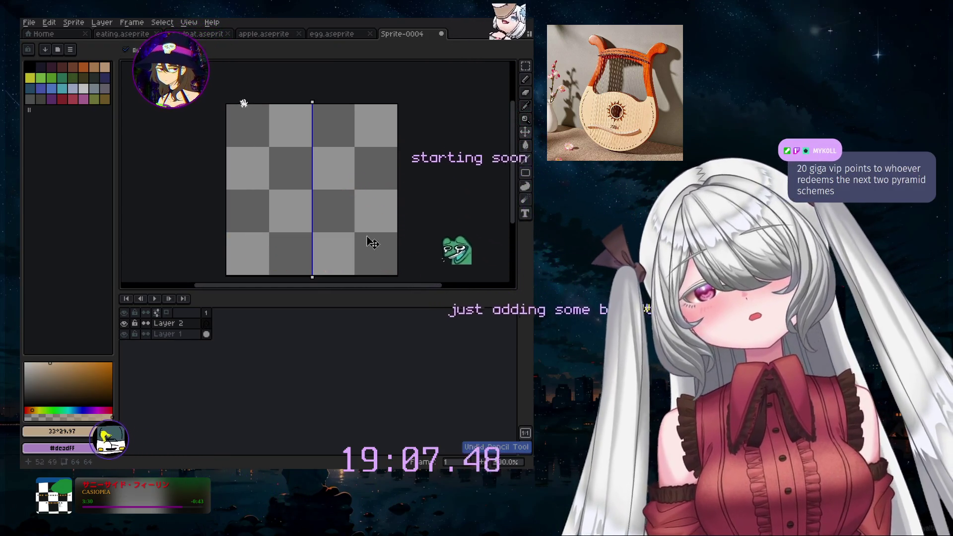
click(311, 211)
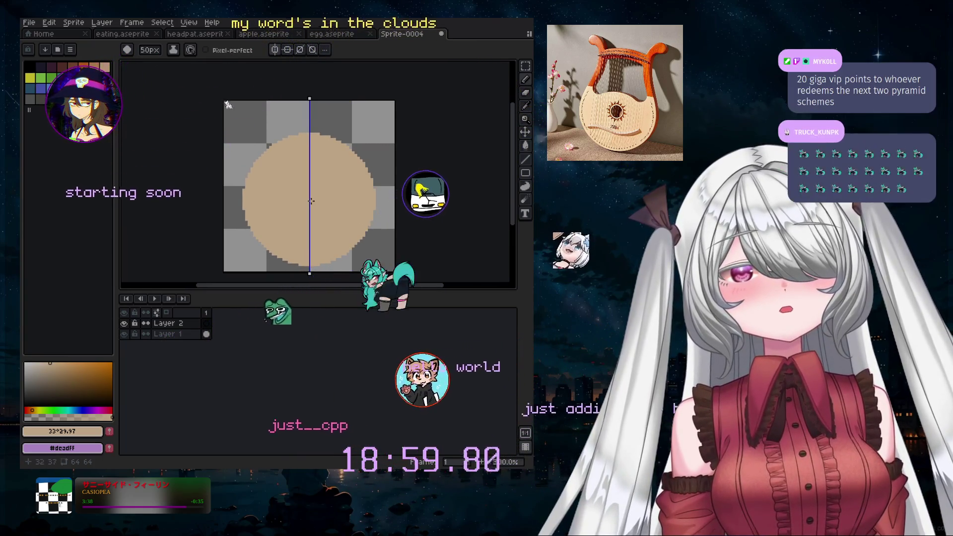
- Switch to a smaller Eraser and erase a mirrored hole into the tan disc
click(525, 93)
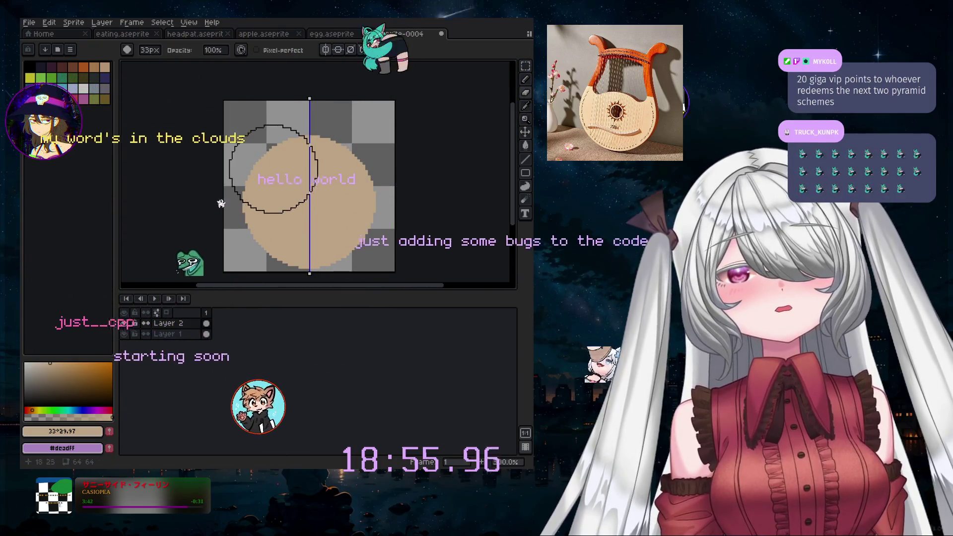
key(minus)
key(minus)
key(minus)
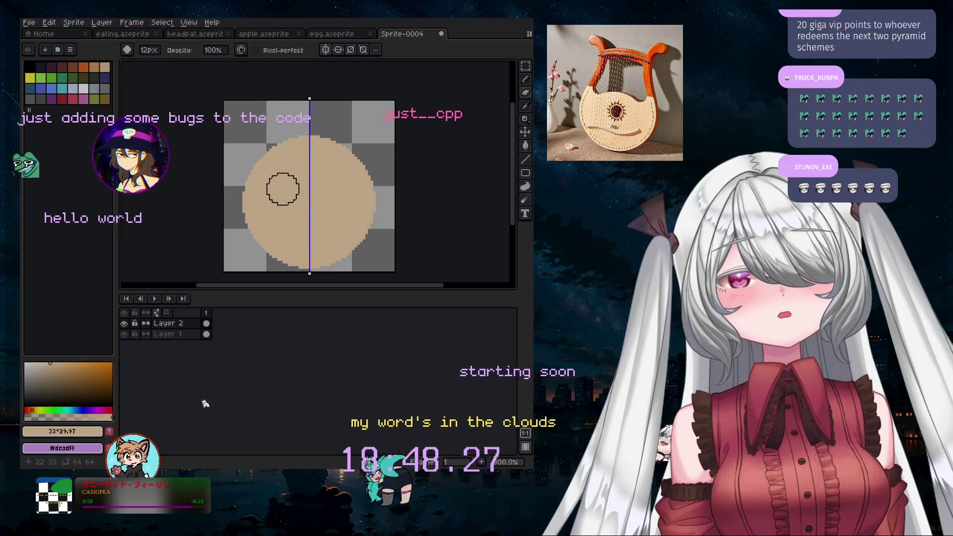
click(282, 189)
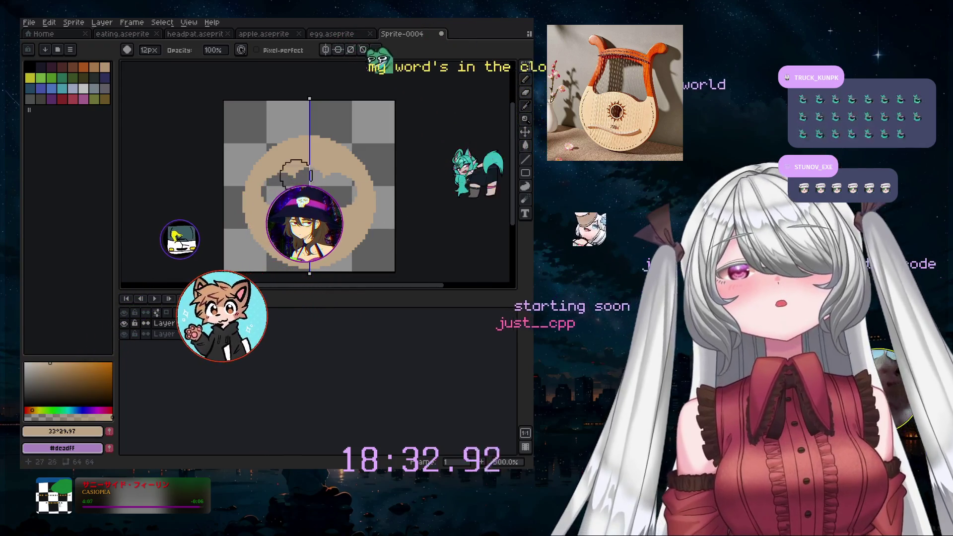
scroll(295, 175, up, 4)
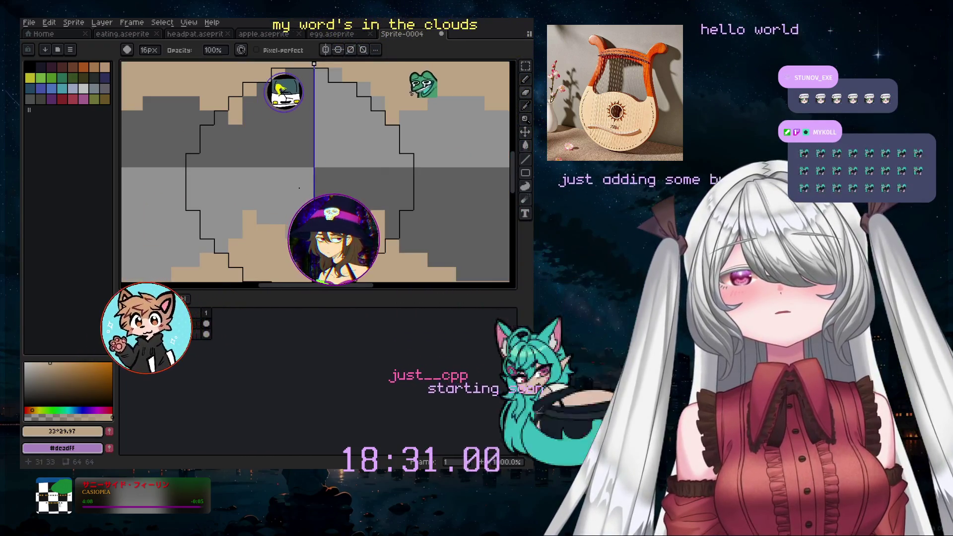
key(minus)
key(minus)
key(minus)
key(minus)
key(minus)
key(minus)
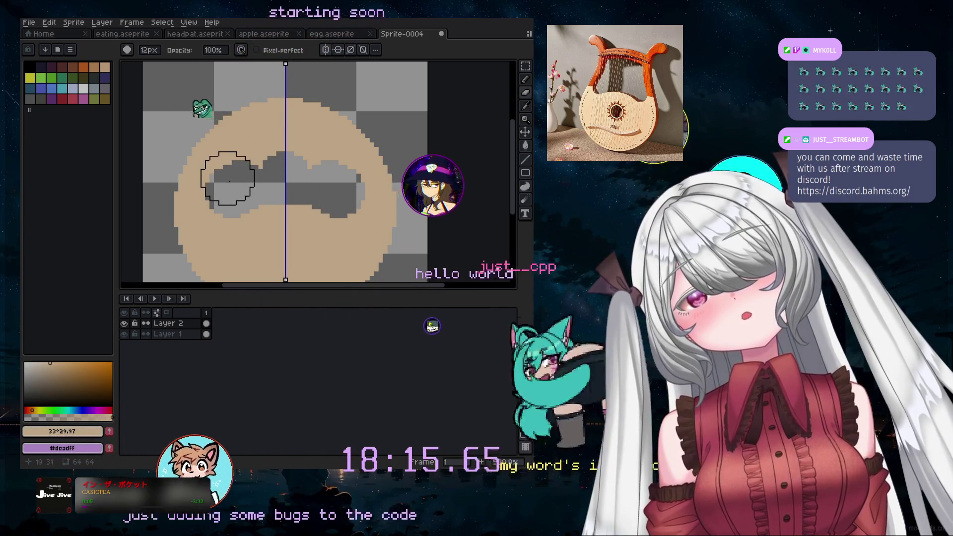
- Remove the top half of the tan ring and trim the left tan tail back to the body
key(ctrl+z)
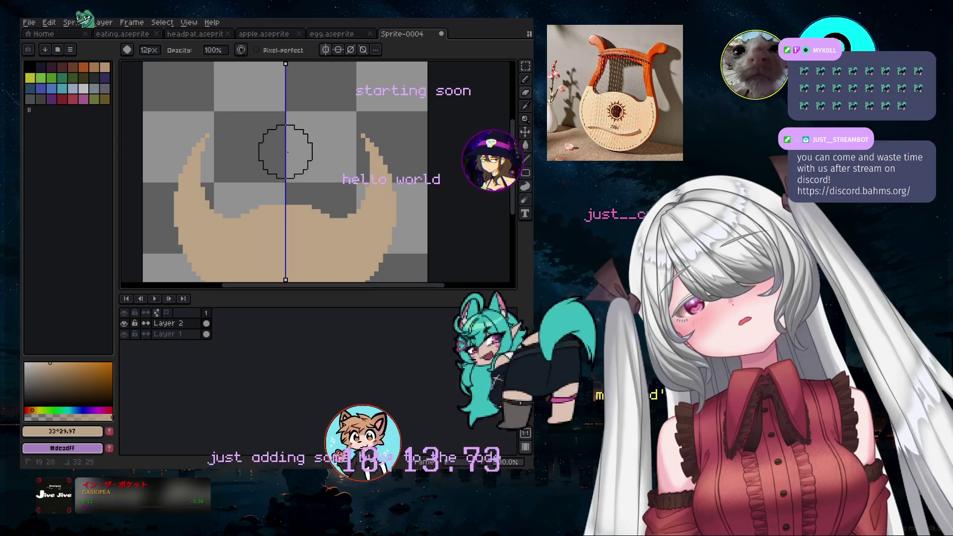
scroll(304, 144, down, 3)
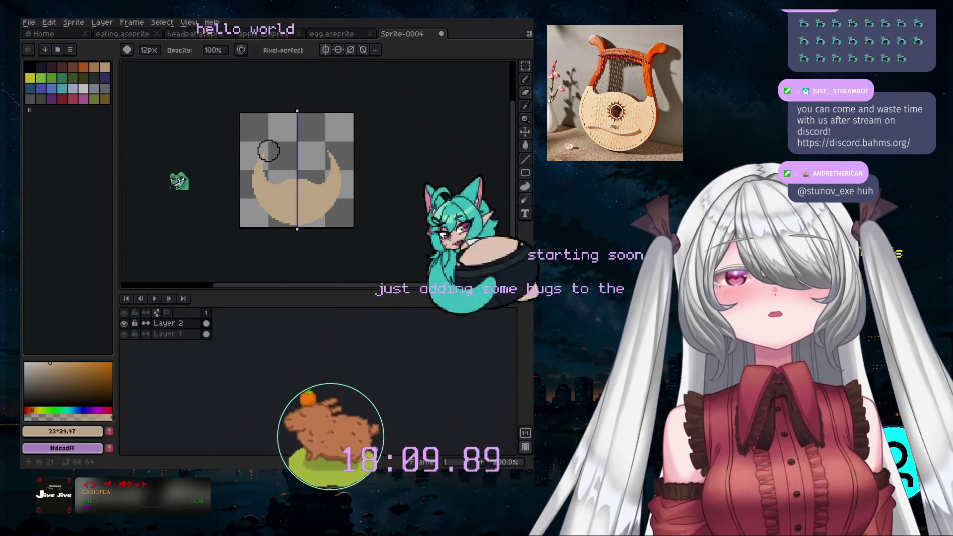
scroll(268, 151, up, 3)
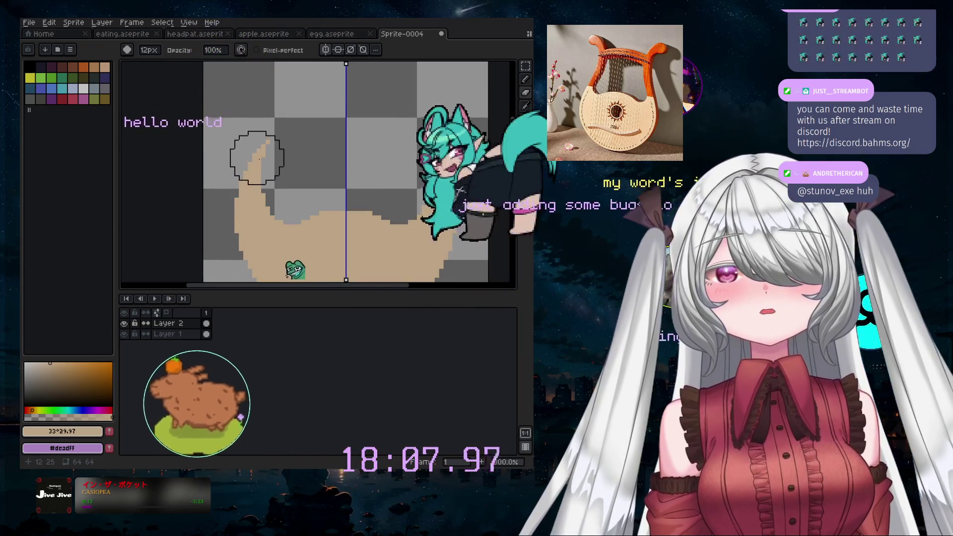
drag(257, 157, 235, 159)
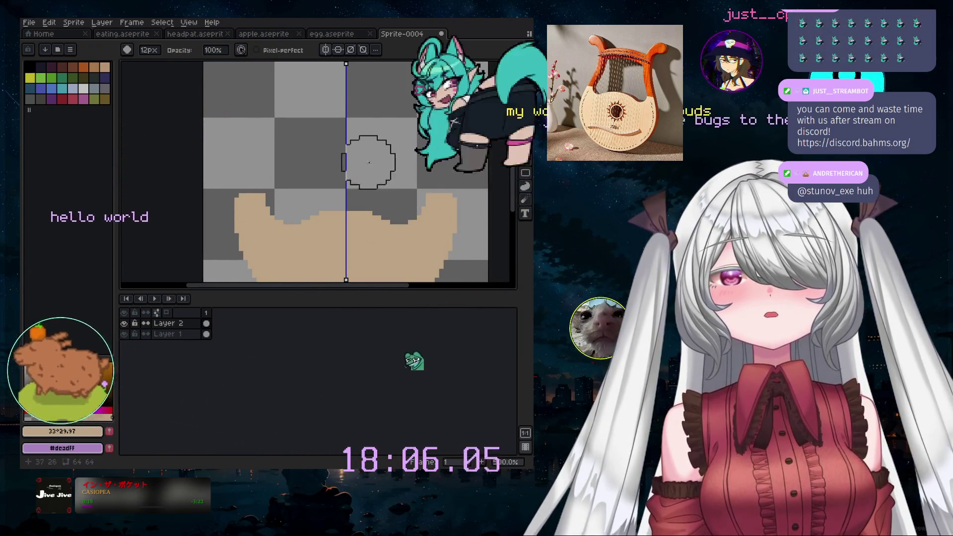
scroll(368, 162, down, 2)
scroll(415, 171, down, 2)
scroll(405, 158, up, 2)
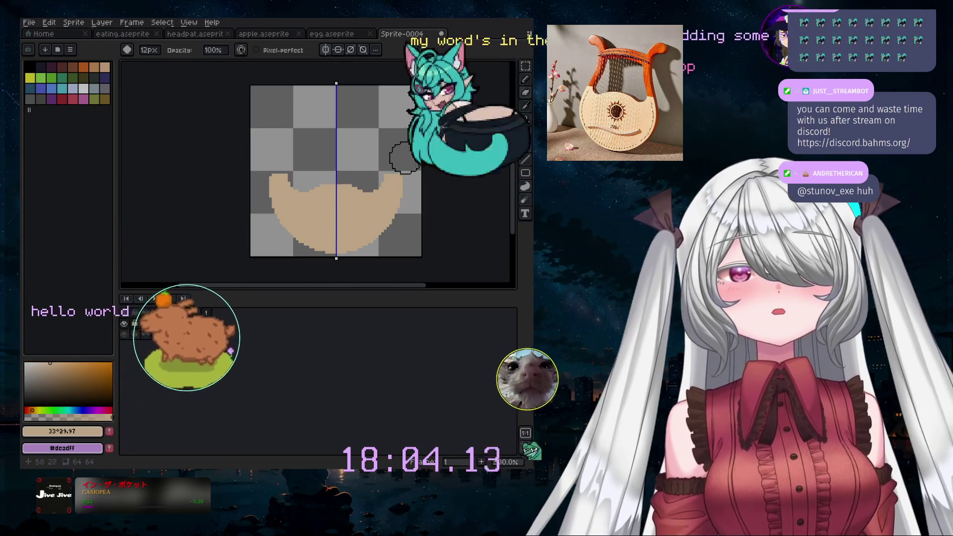
scroll(389, 145, up, 1)
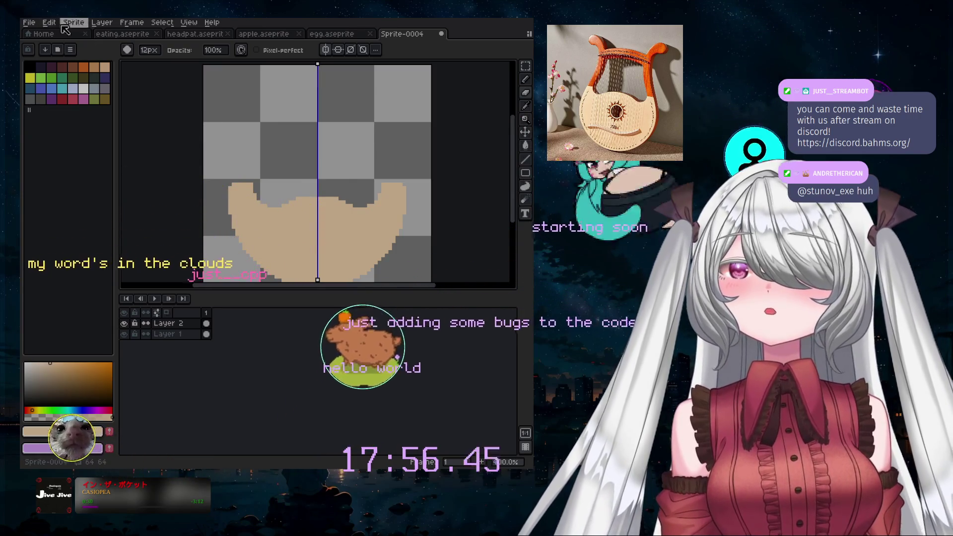
- Add a new empty Layer 3 and make Layer 2 the working layer
click(111, 23)
mouse_move(119, 78)
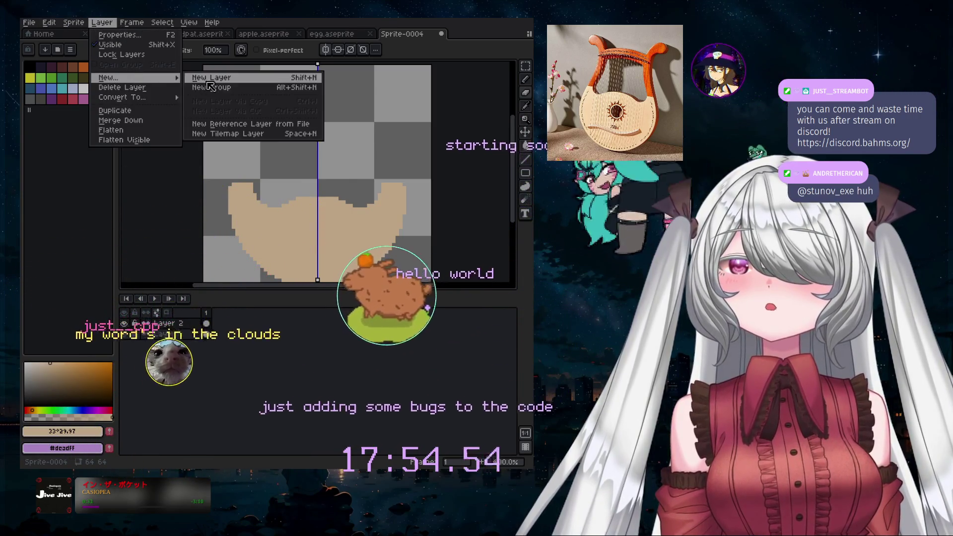
click(203, 78)
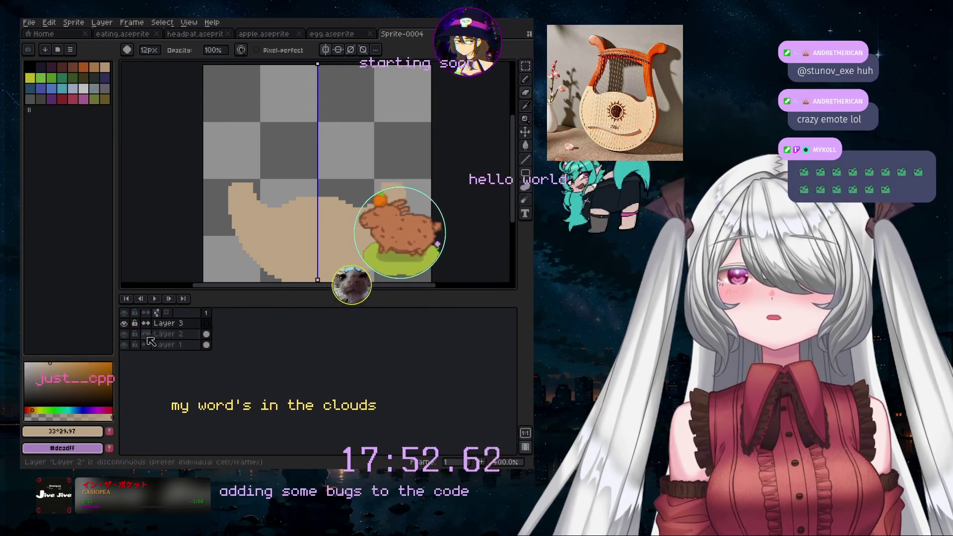
click(167, 333)
click(125, 334)
click(124, 334)
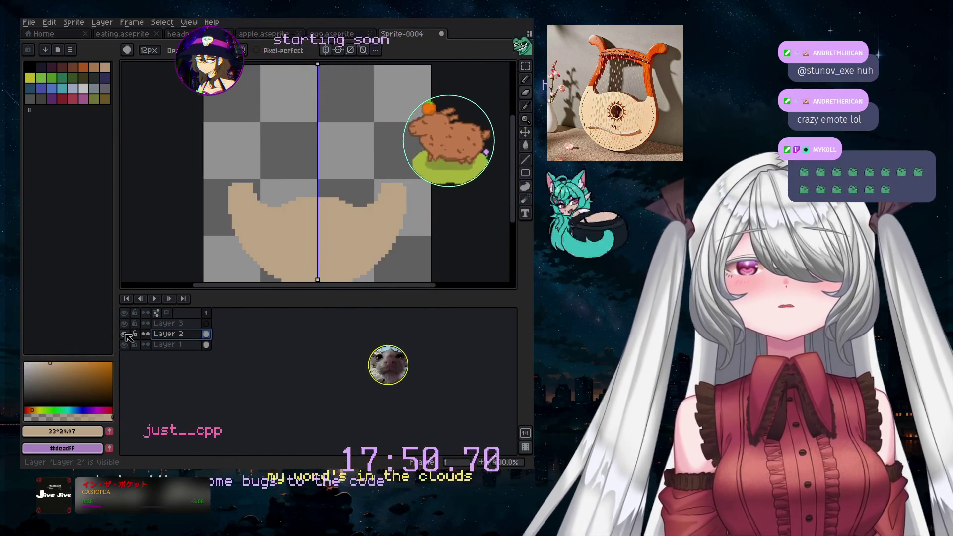
- Set the brush to 7px and bring the whole sprite into view
key(minus)
key(minus)
key(minus)
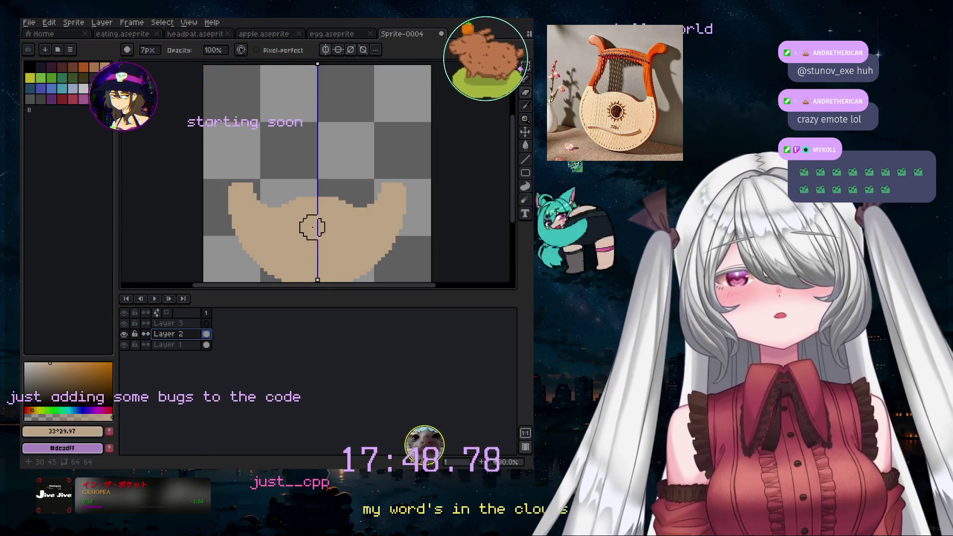
key(plus)
key(plus)
key(plus)
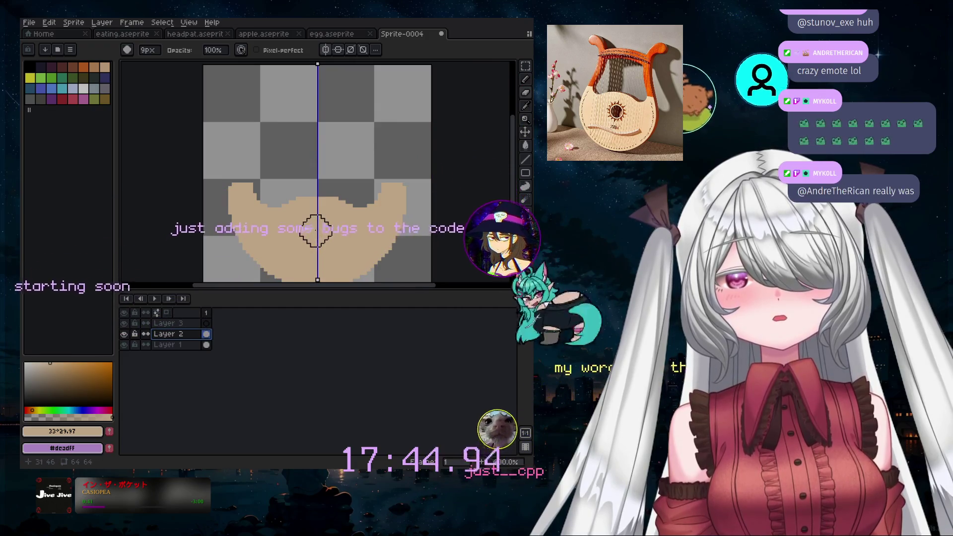
scroll(316, 230, up, 2)
scroll(320, 230, up, 1)
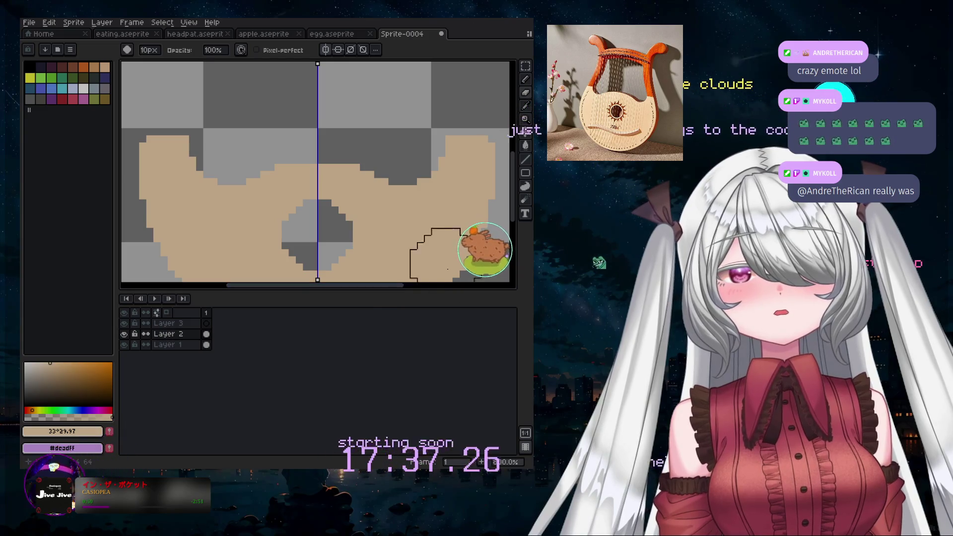
drag(513, 188, 513, 222)
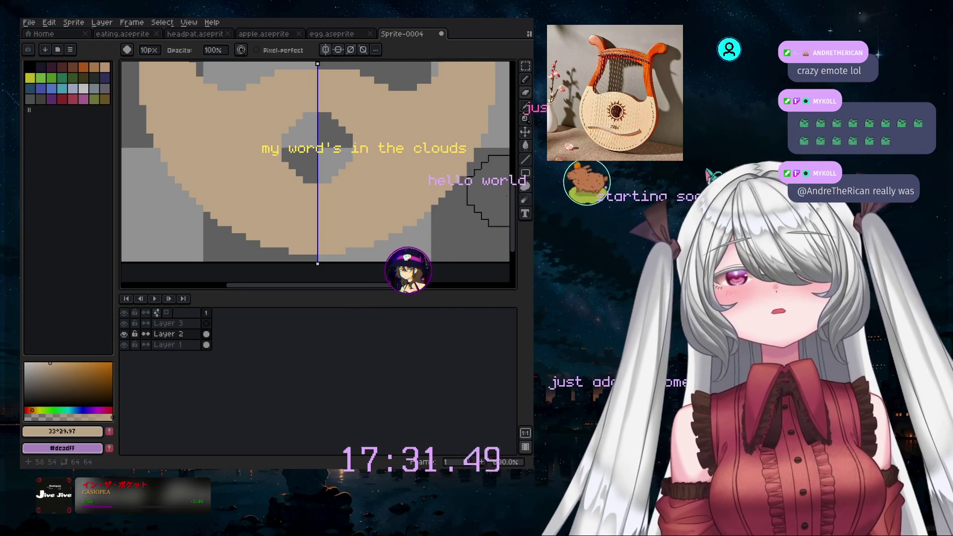
scroll(350, 132, down, 2)
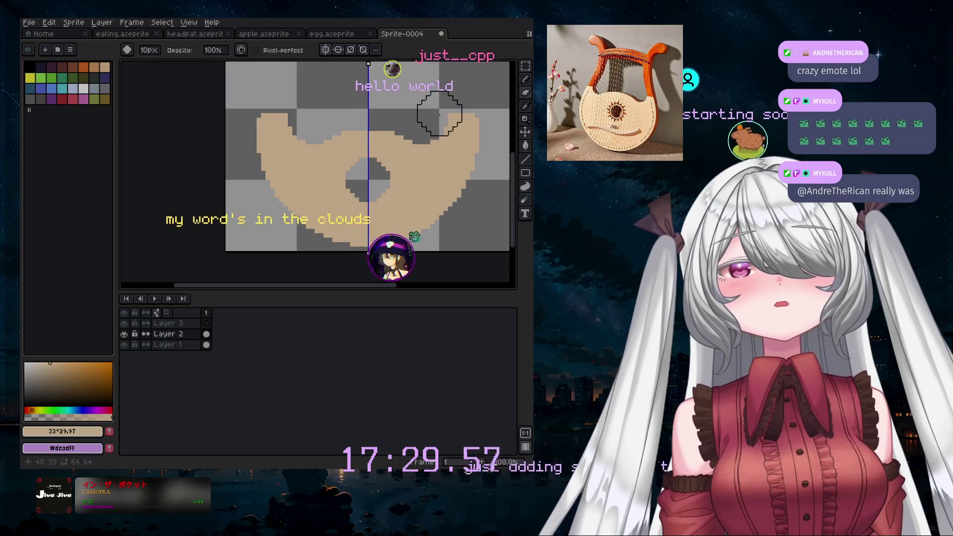
- Select the Pencil on Layer 3 and settle on a brown colour for the arms
click(525, 79)
click(180, 324)
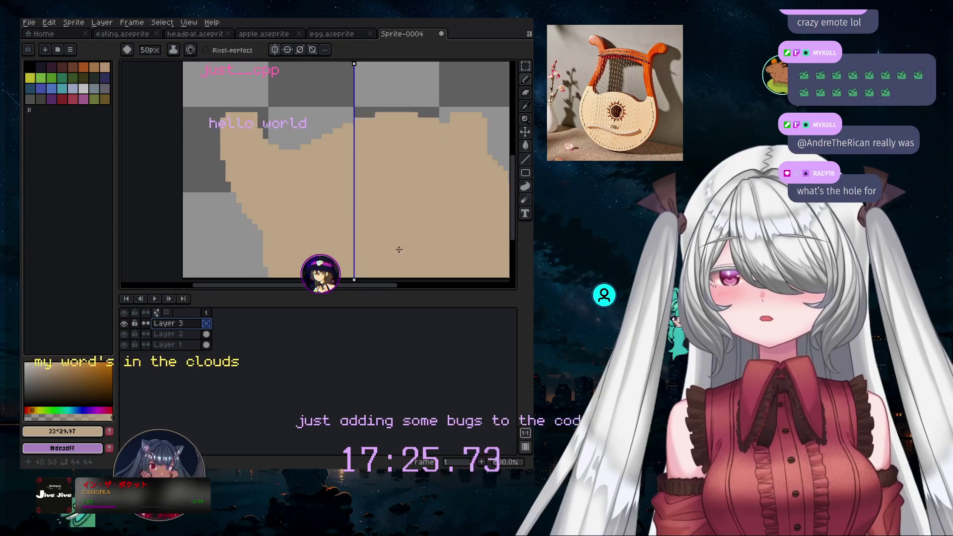
click(100, 363)
drag(214, 144, 276, 130)
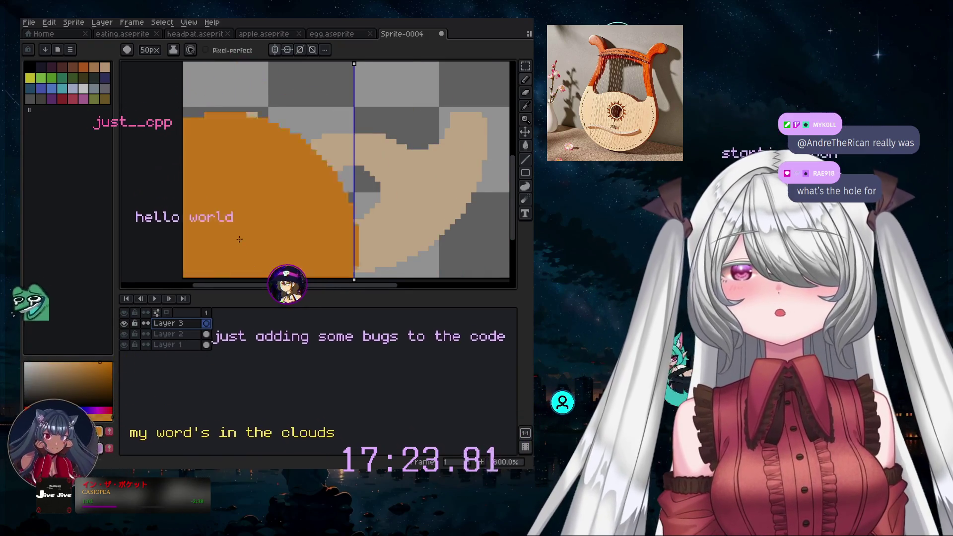
key(ctrl+z)
key(ctrl+z)
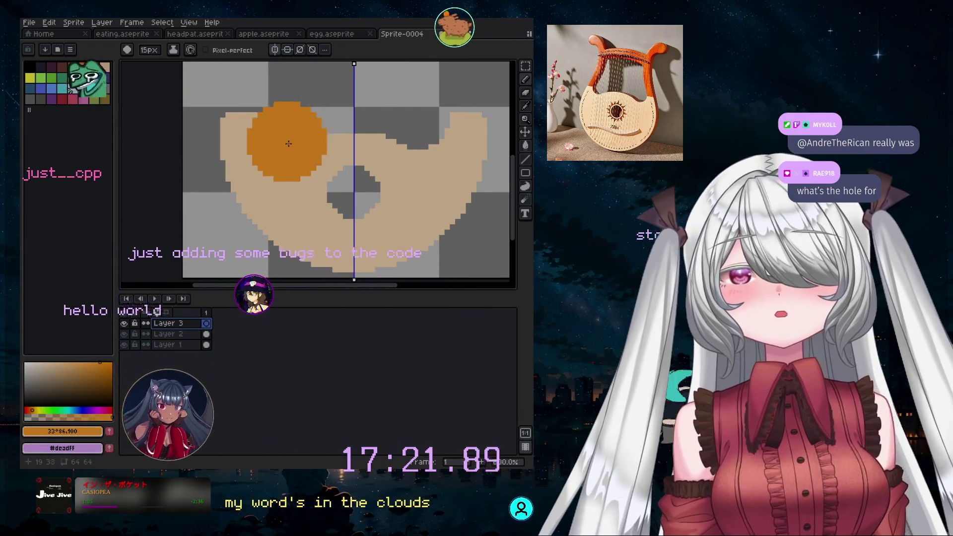
key(ctrl+z)
key(ctrl+z)
click(36, 409)
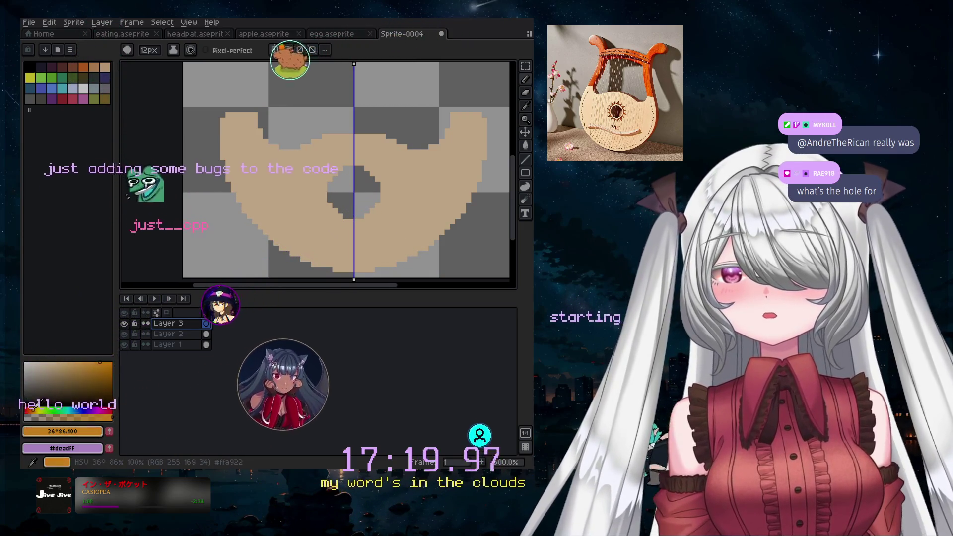
click(32, 409)
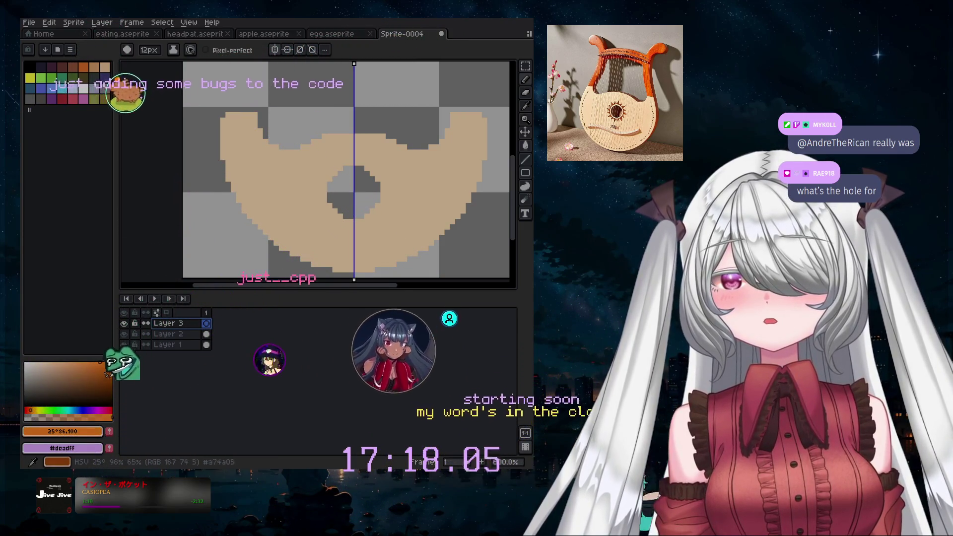
click(104, 374)
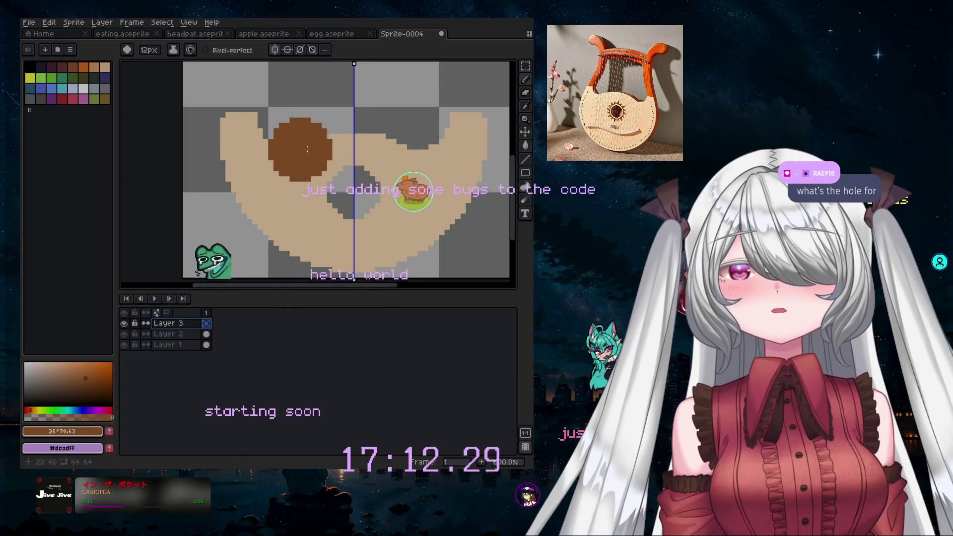
click(87, 374)
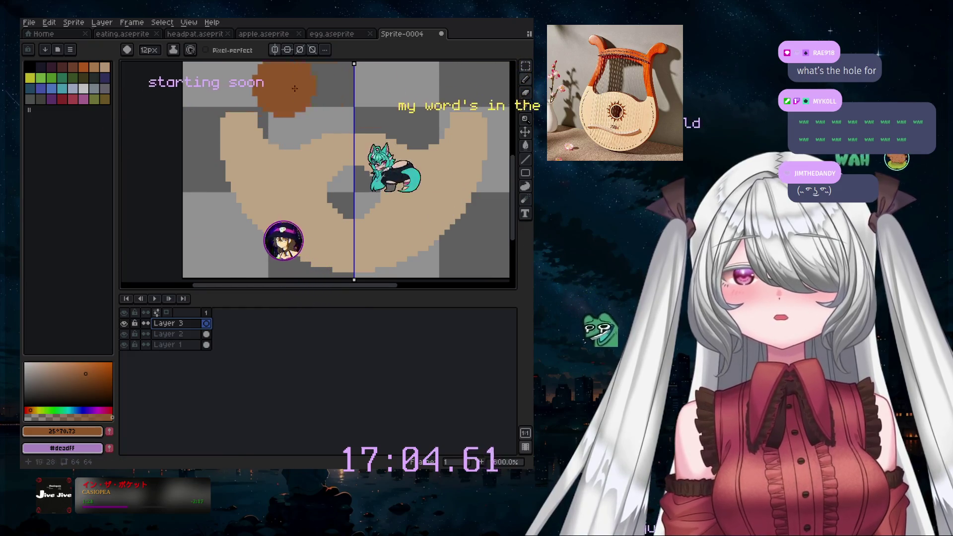
- With a 2px brush, paint a brown rim edge and arm base at the top-left corner
scroll(295, 144, down, 2)
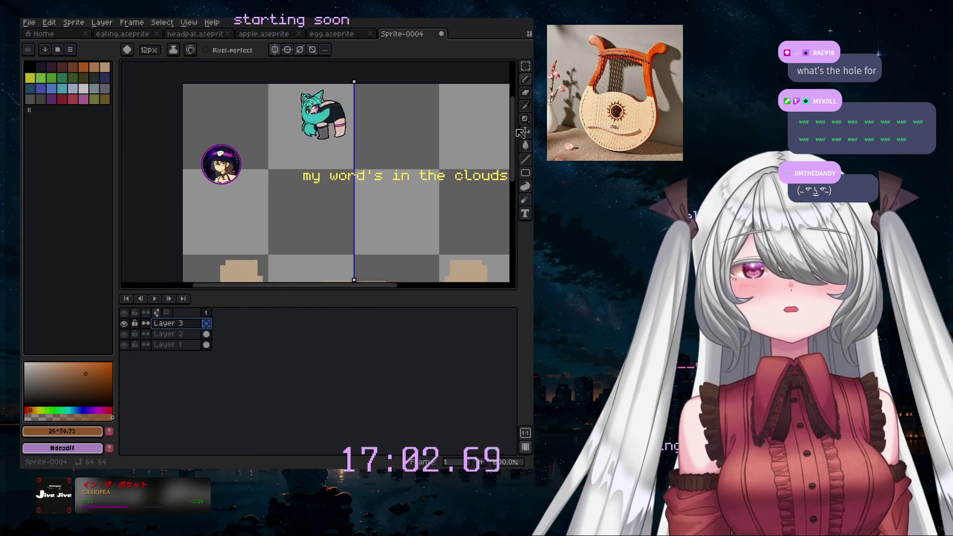
key(minus)
key(minus)
key(minus)
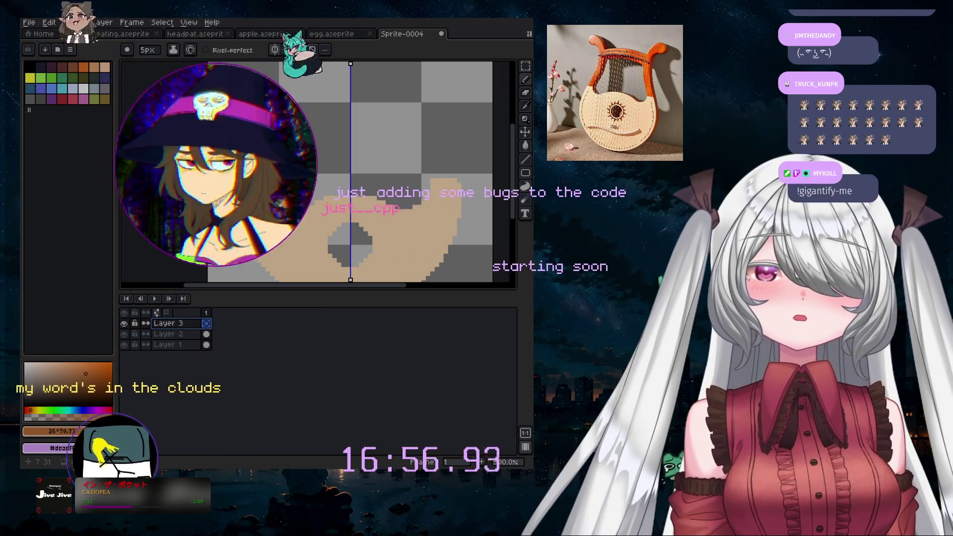
key(minus)
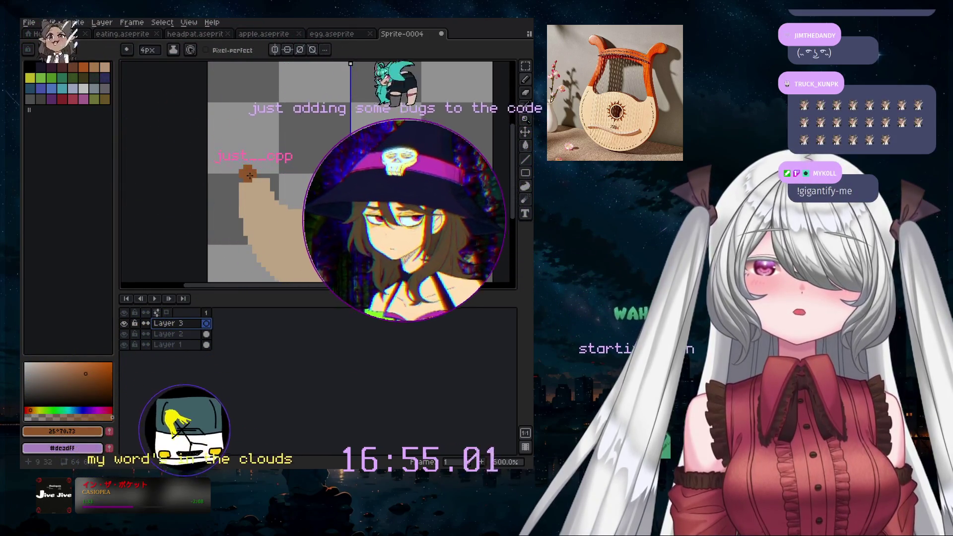
key(minus)
key(minus)
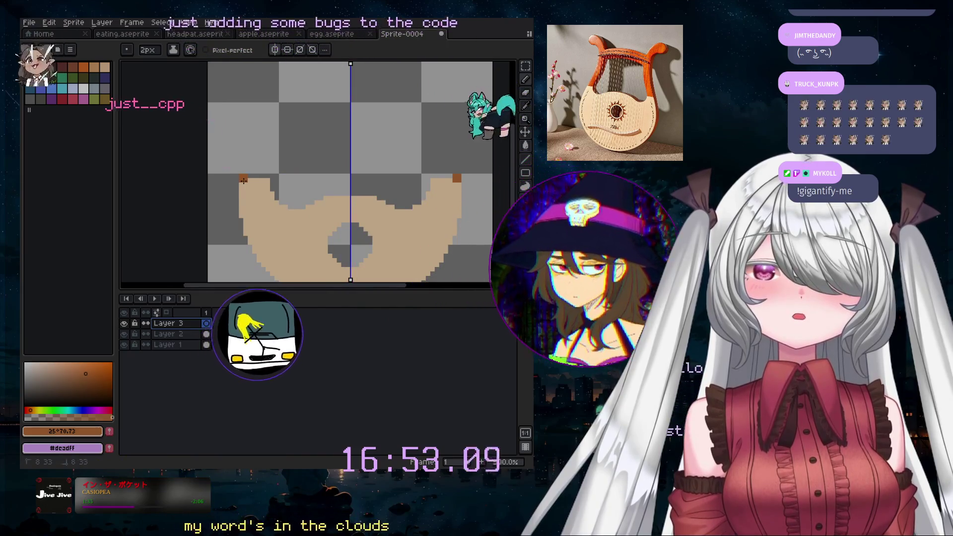
drag(243, 182, 267, 185)
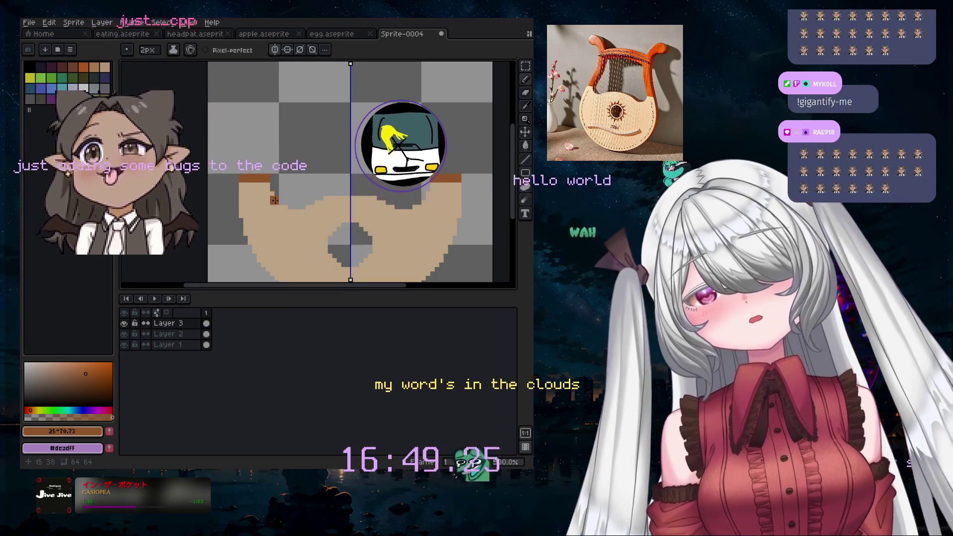
click(243, 165)
drag(243, 168, 263, 170)
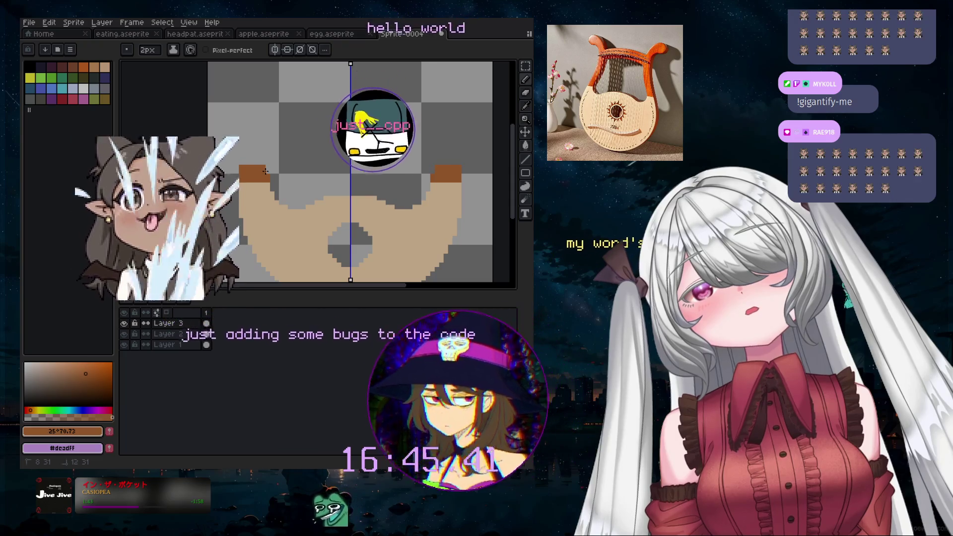
- Extend the brown arms upward, mirrored on both sides of the body
click(245, 163)
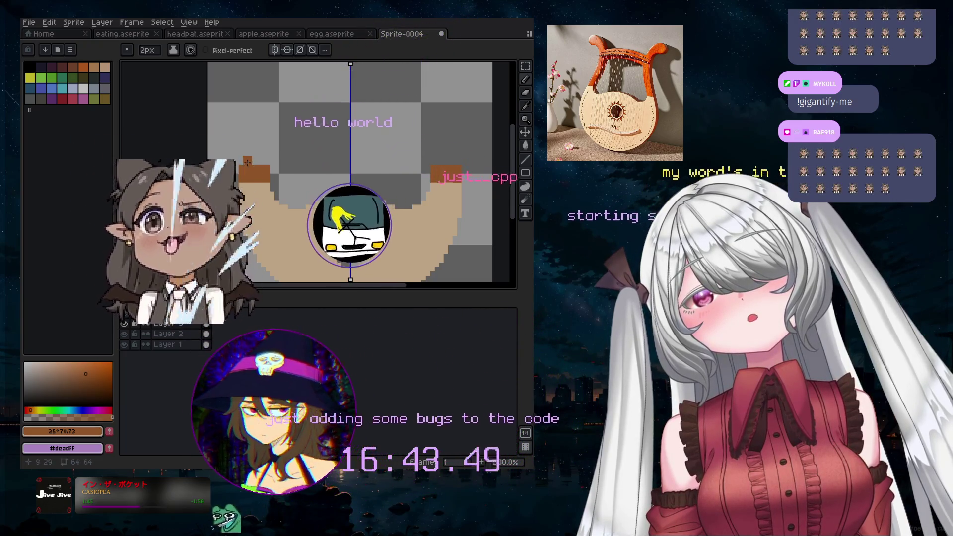
key(ctrl+z)
key(shift+n)
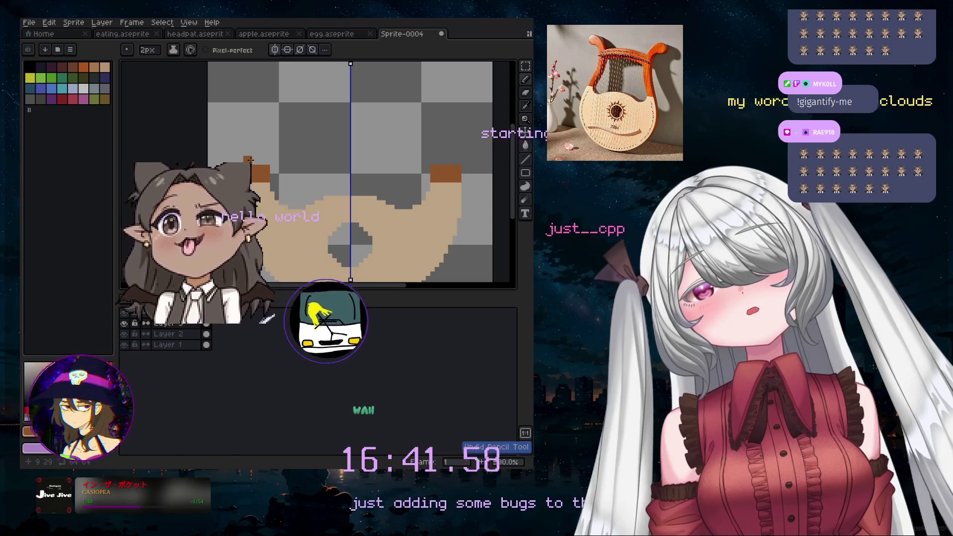
click(258, 162)
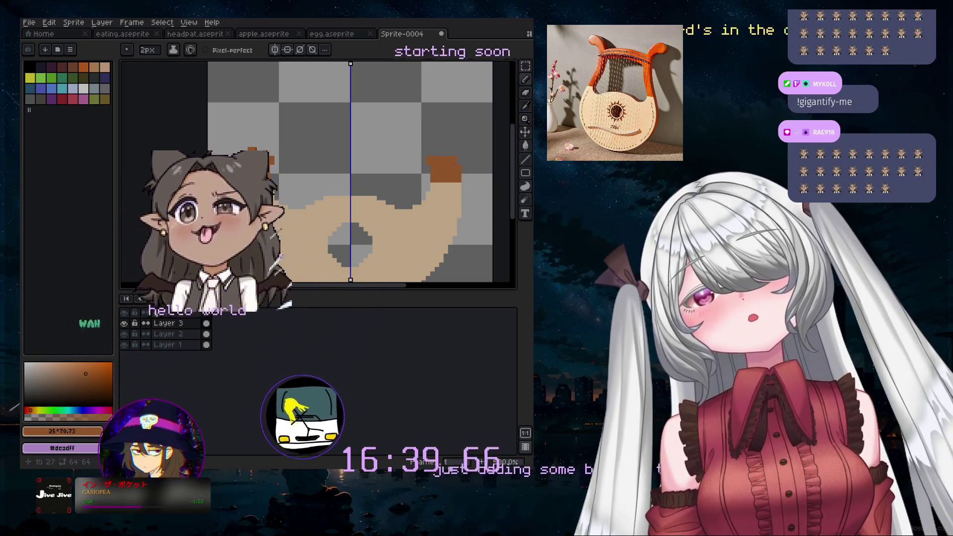
click(437, 150)
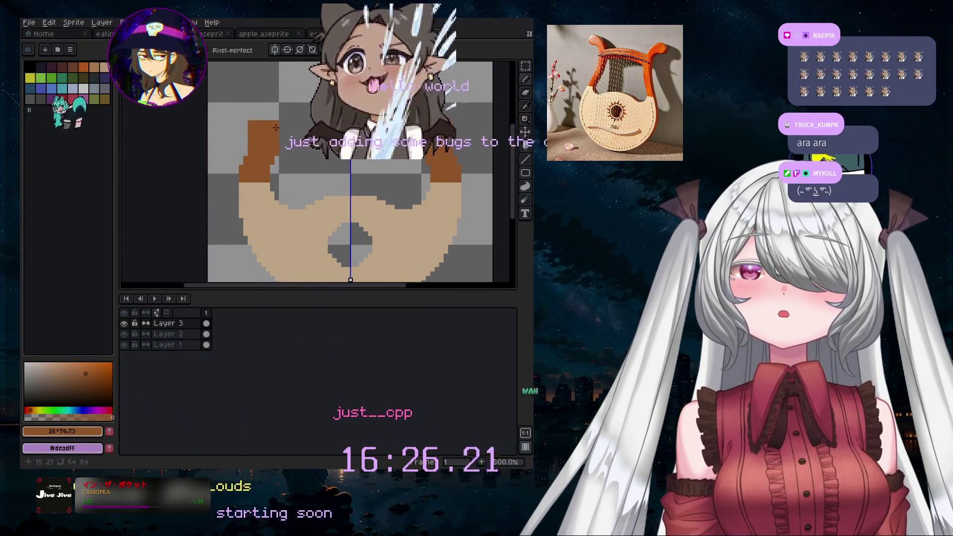
scroll(304, 124, down, 2)
- Draw a straight brown crossbar across the top, replacing the first uneven stroke
scroll(281, 120, up, 1)
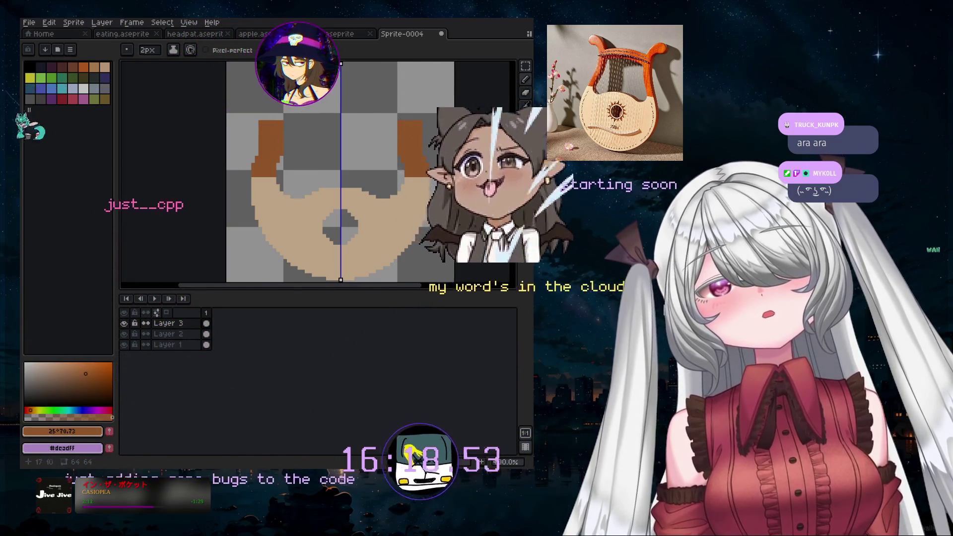
drag(283, 99, 325, 103)
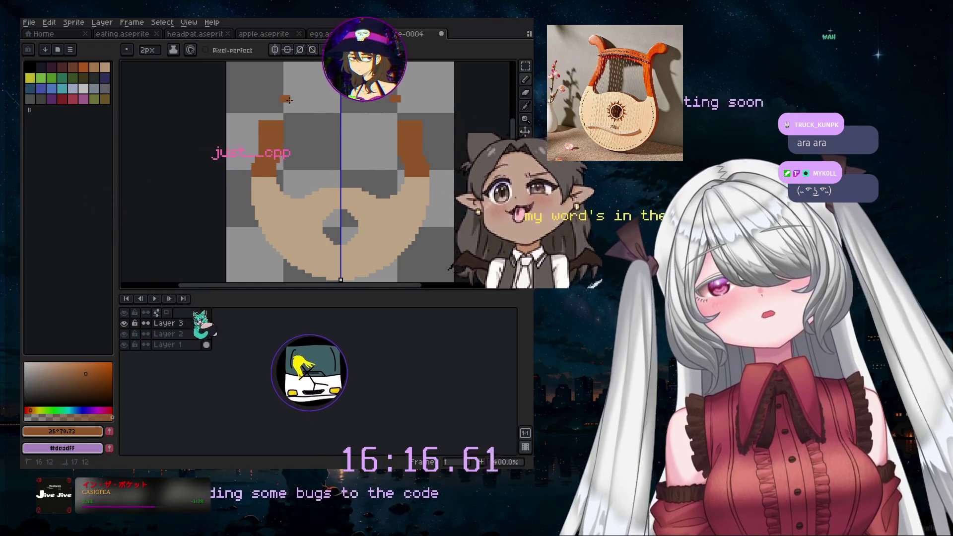
key(ctrl+z)
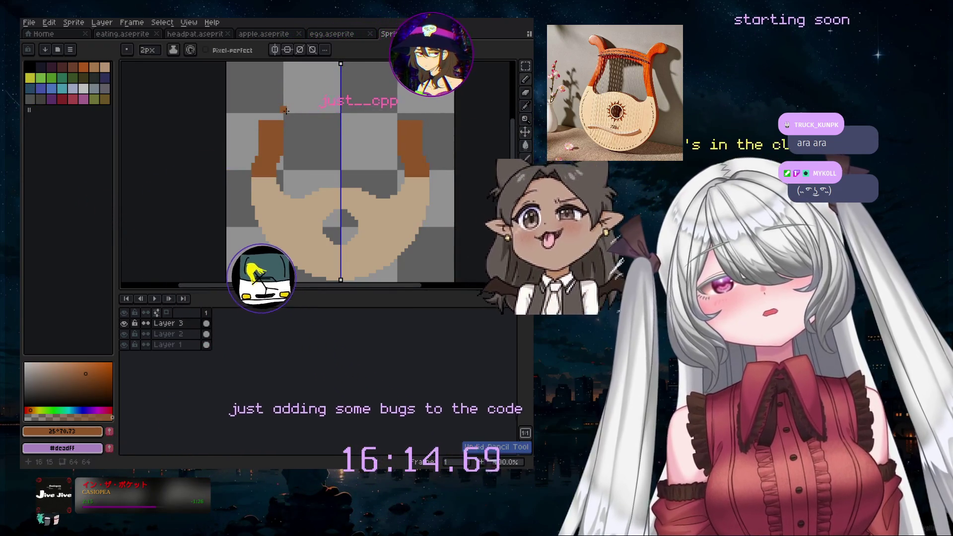
drag(285, 103, 340, 103)
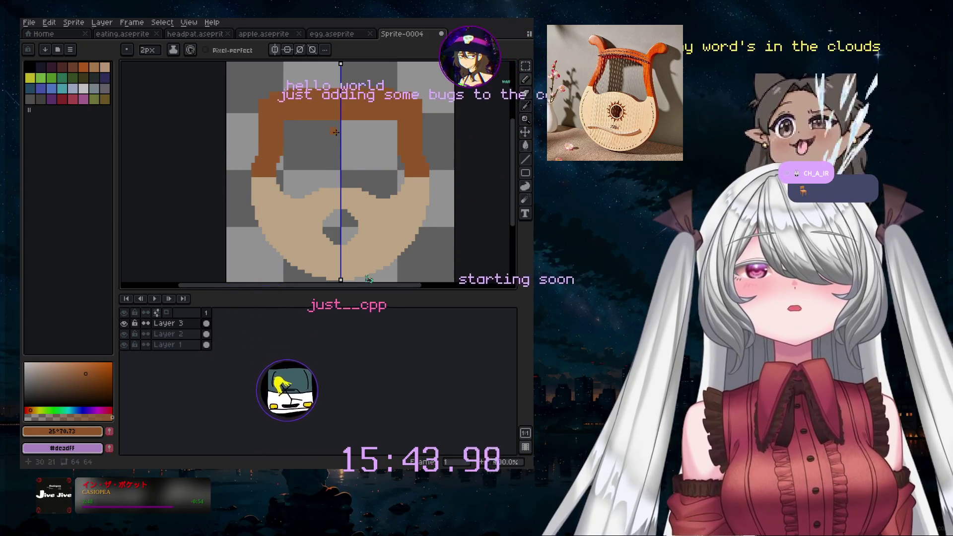
- Paint medium-sized round brown knobs on the arm tips, then shrink the brush slightly
key(plus)
key(plus)
key(plus)
click(264, 90)
key(plus)
key(plus)
key(plus)
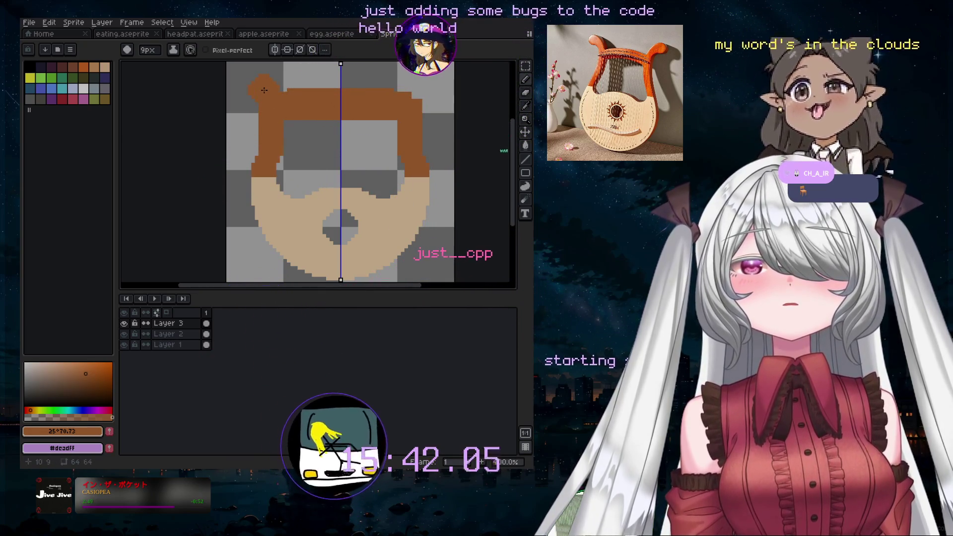
click(258, 87)
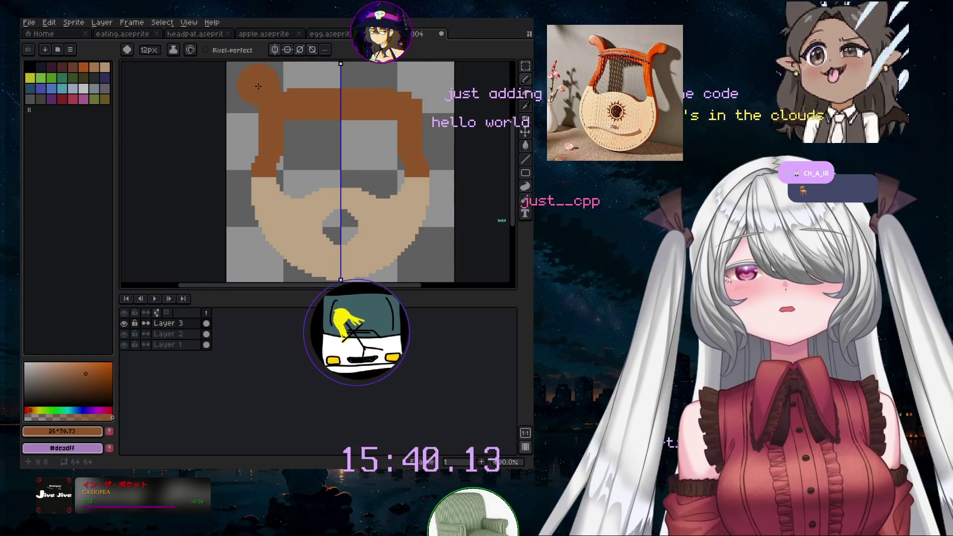
key(ctrl+z)
key(minus)
key(minus)
key(minus)
click(251, 78)
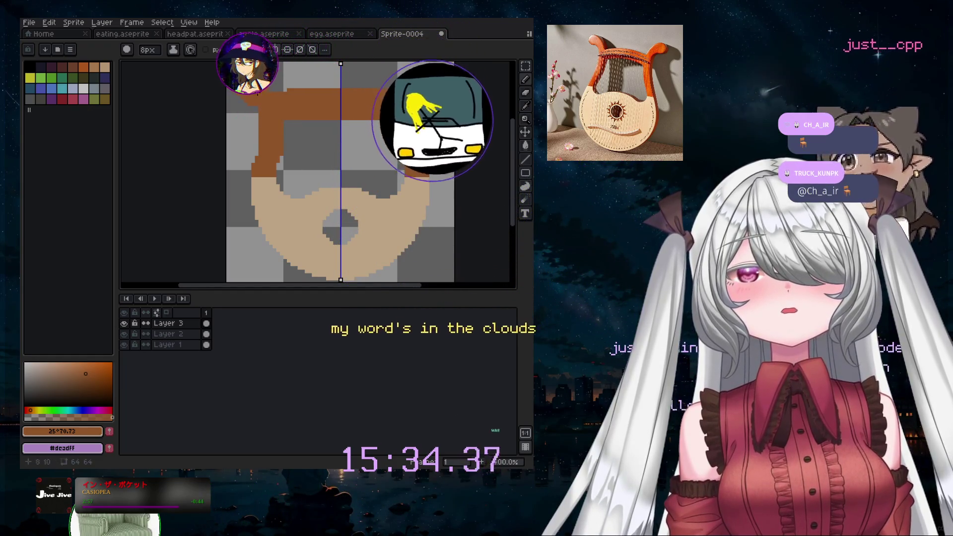
key(minus)
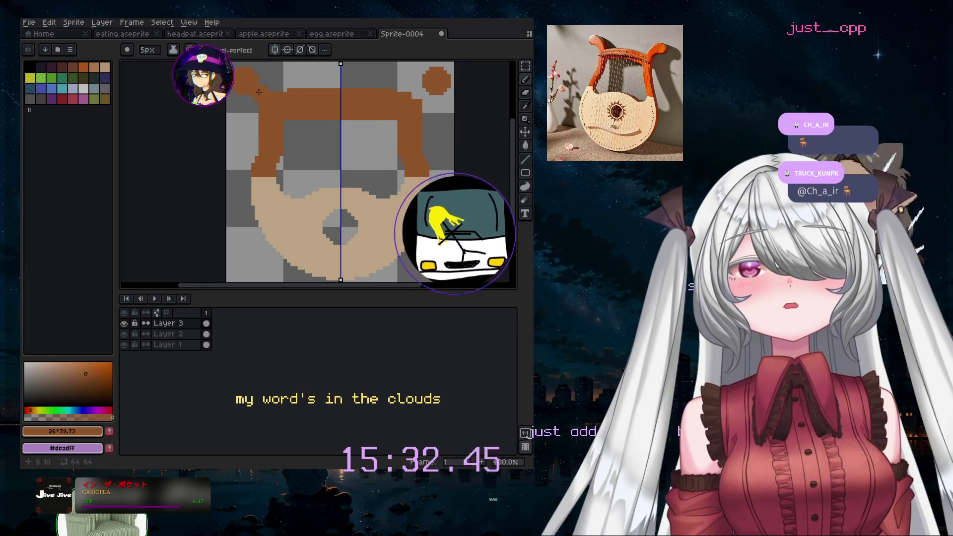
scroll(259, 92, up, 3)
scroll(265, 100, down, 1)
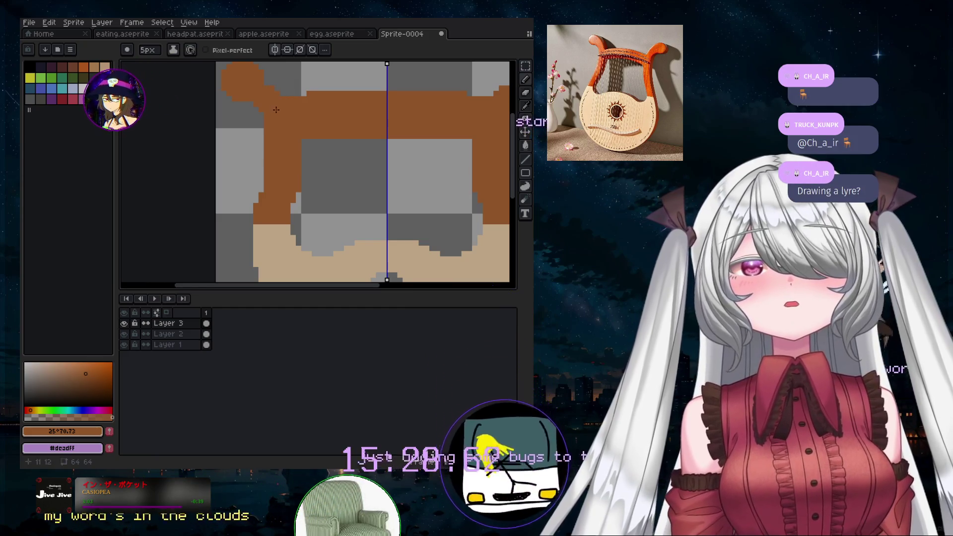
- Paint a brown patch on the arm's top edge and erase the stray round blob
click(296, 88)
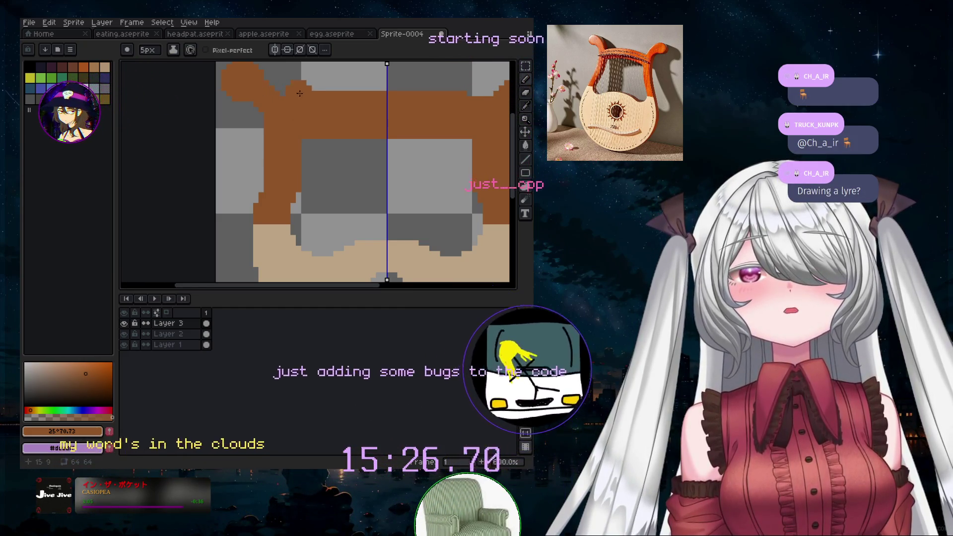
scroll(424, 128, up, 2)
click(424, 128)
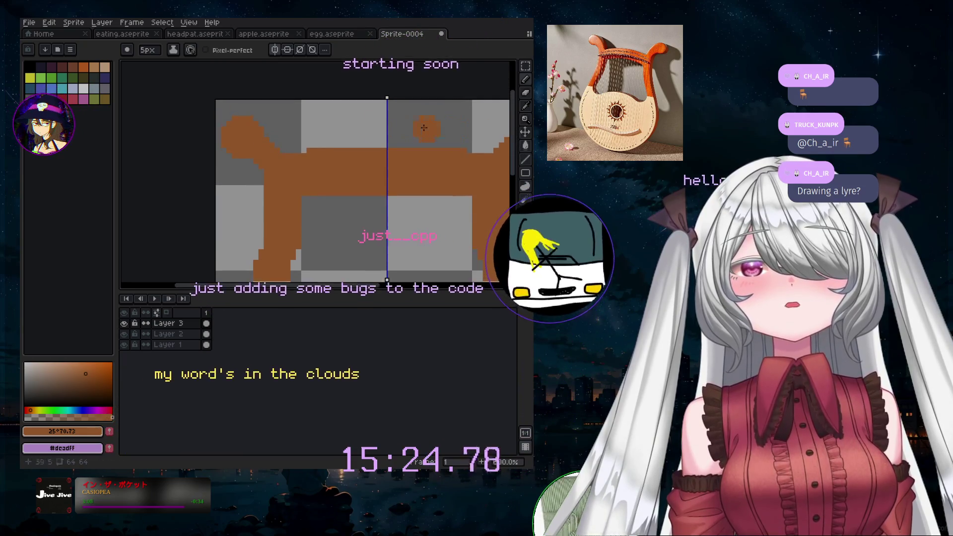
key(e)
drag(424, 128, 354, 106)
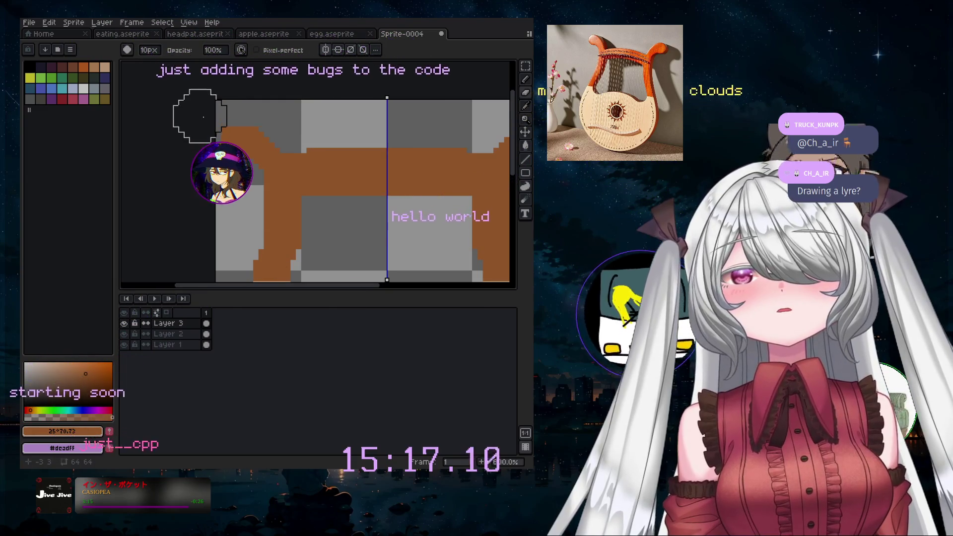
- Make further erasing touch-ups with a 1px brush, undo the last erase, and zoom out
drag(287, 286, 326, 288)
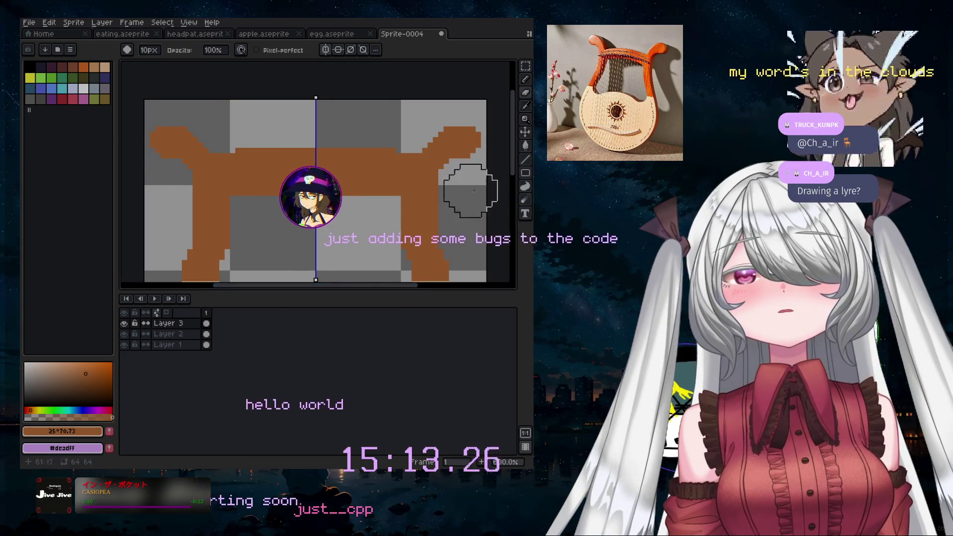
drag(514, 159, 518, 170)
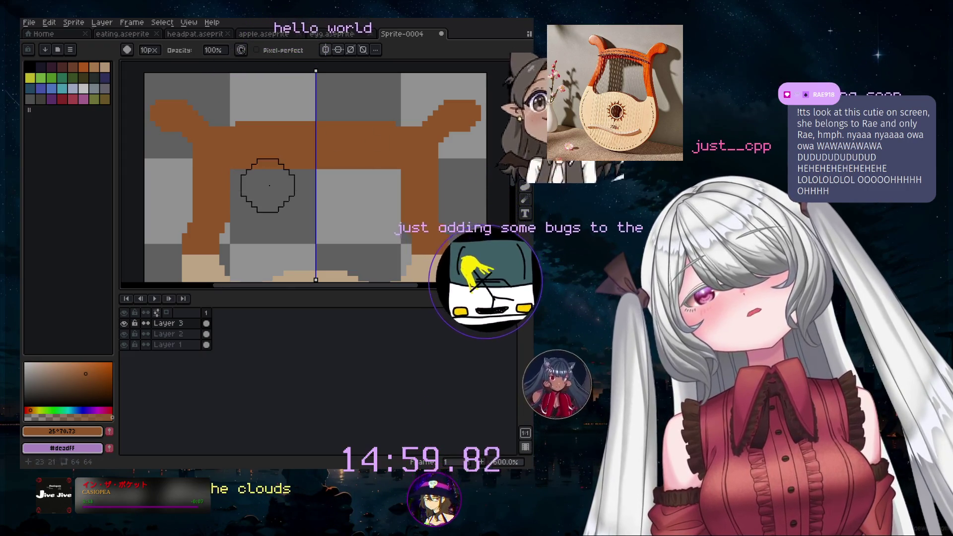
key(minus)
key(minus)
key(minus)
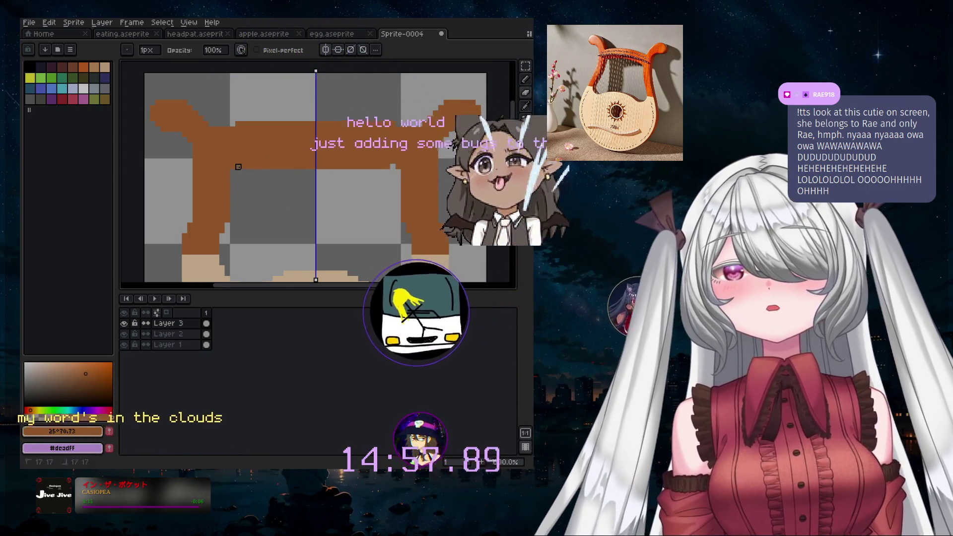
key(ctrl+z)
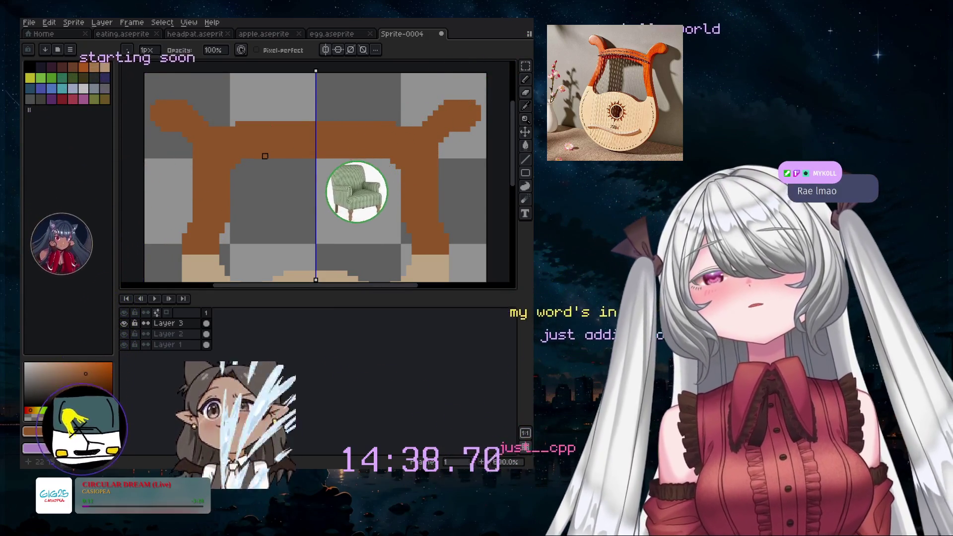
scroll(265, 156, down, 1)
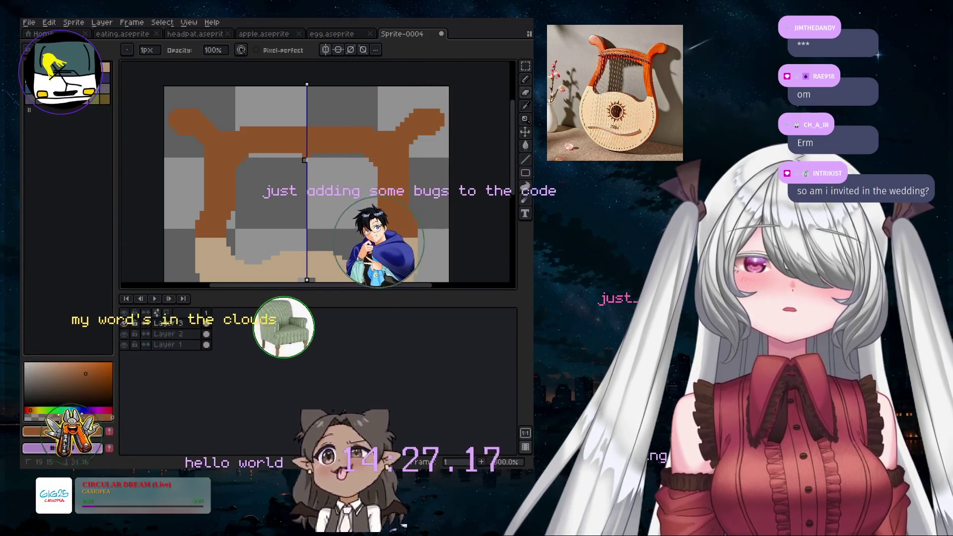
scroll(305, 186, down, 3)
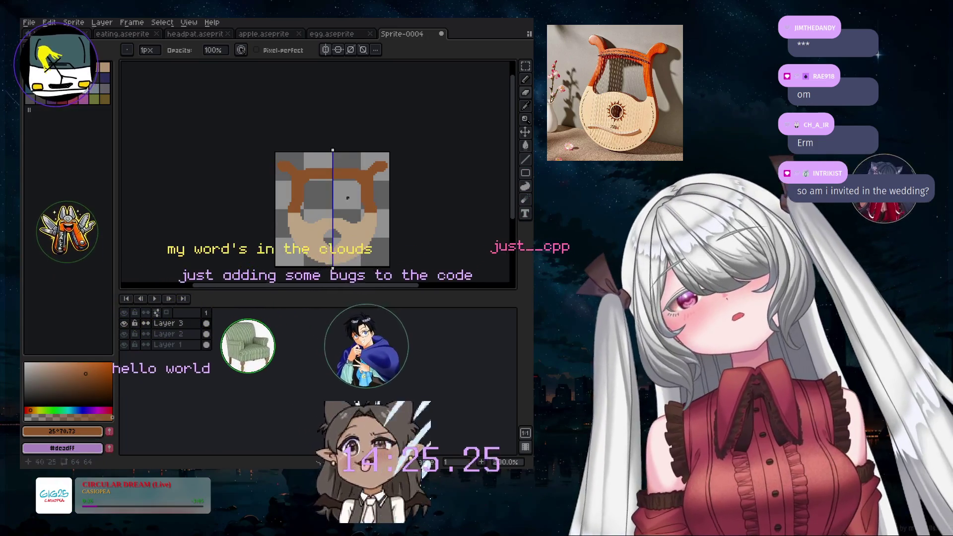
- Widen the eraser to 4 px and zoom in on the brown crossbar
scroll(304, 185, up, 3)
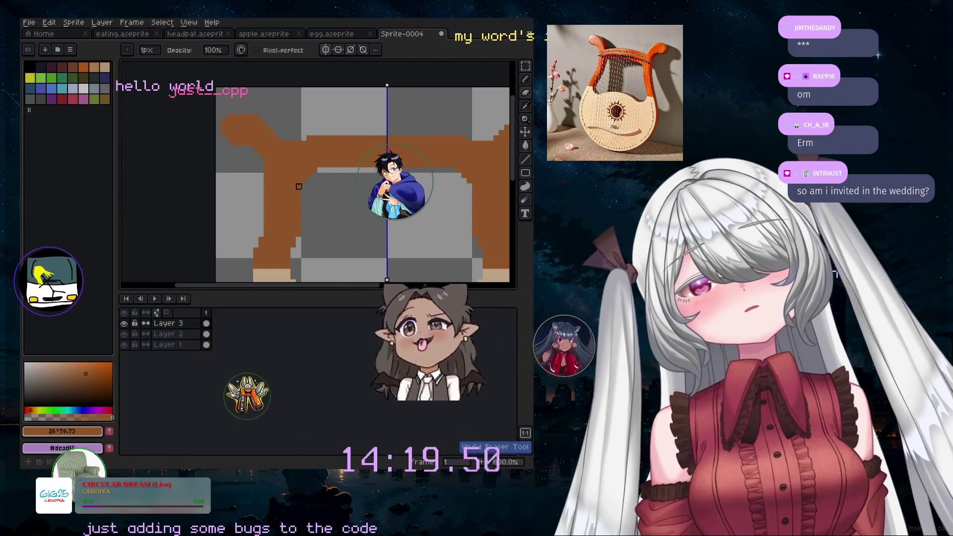
key(plus)
key(plus)
key(plus)
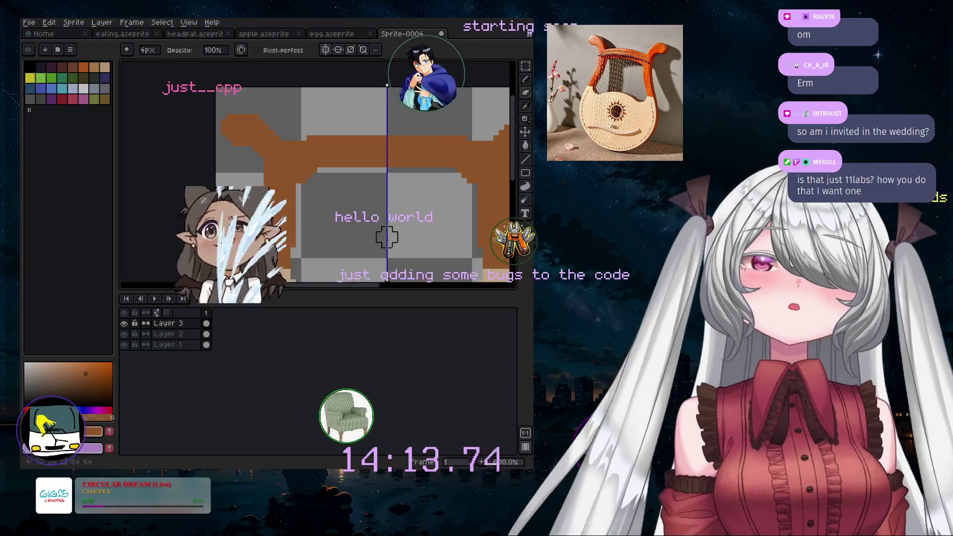
drag(382, 285, 396, 292)
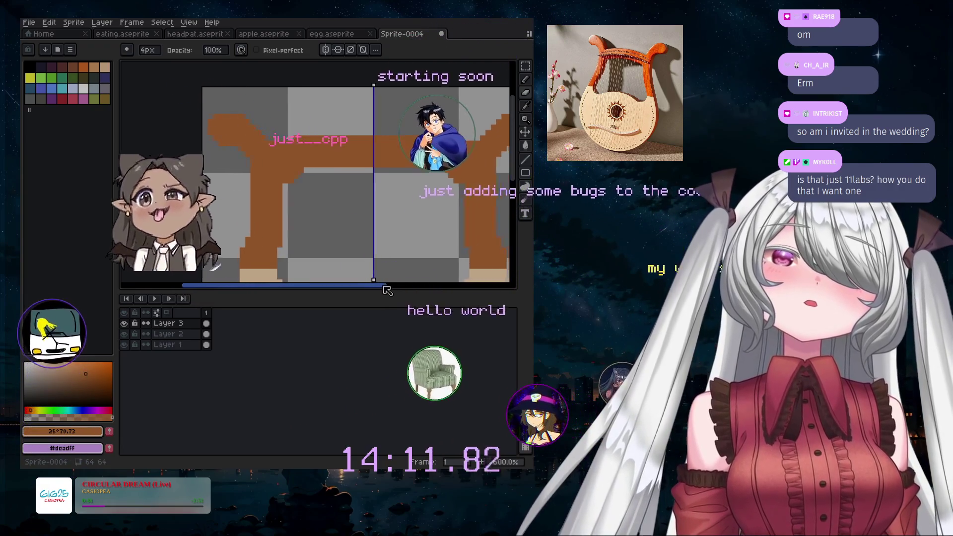
scroll(378, 244, down, 1)
scroll(378, 248, down, 1)
scroll(386, 240, up, 1)
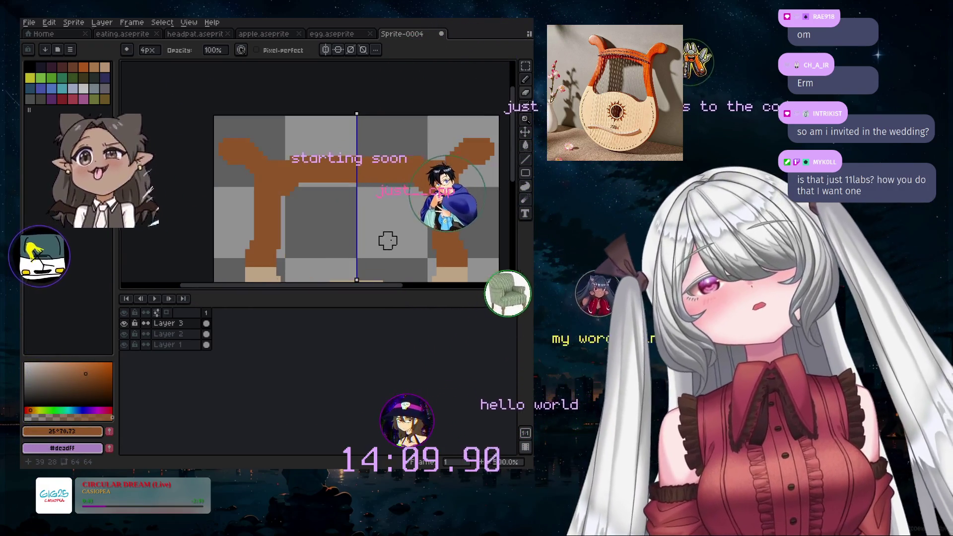
scroll(388, 241, down, 1)
drag(510, 182, 506, 212)
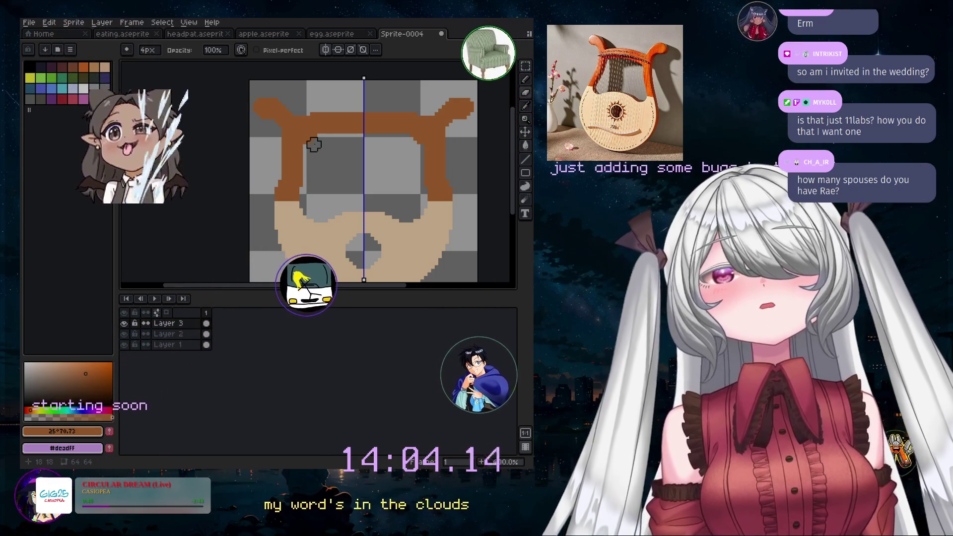
- Erase a strip along the crossbar's lower edge, just above the grey centre area
scroll(315, 149, up, 1)
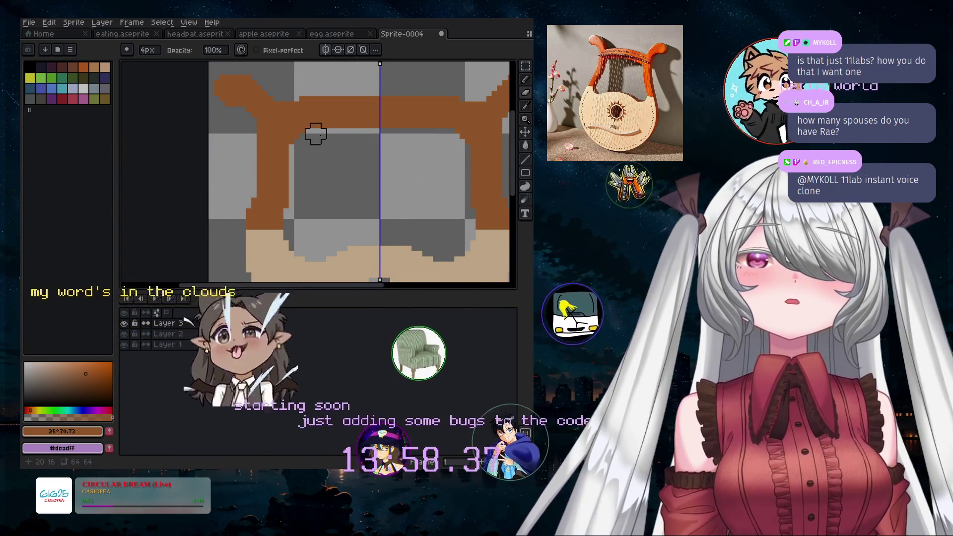
drag(316, 133, 465, 150)
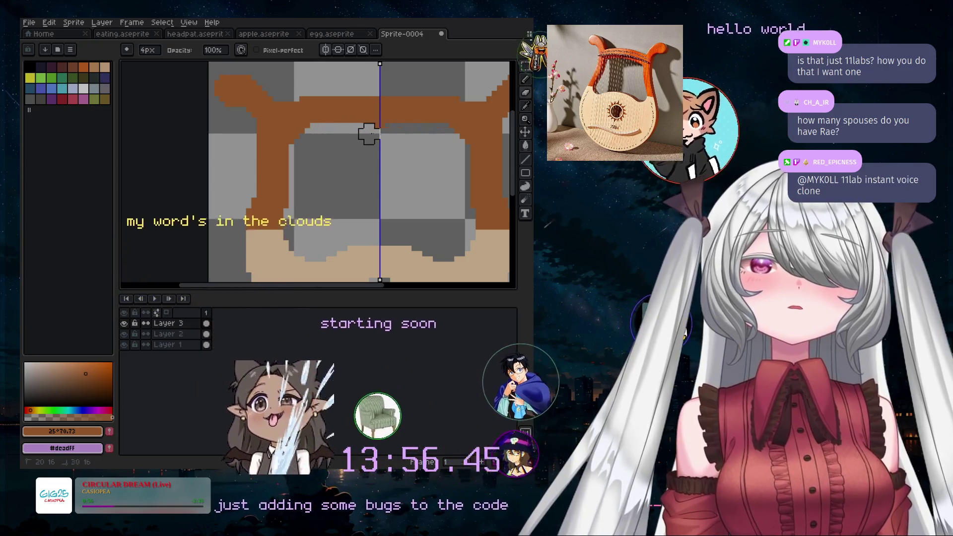
scroll(447, 158, down, 1)
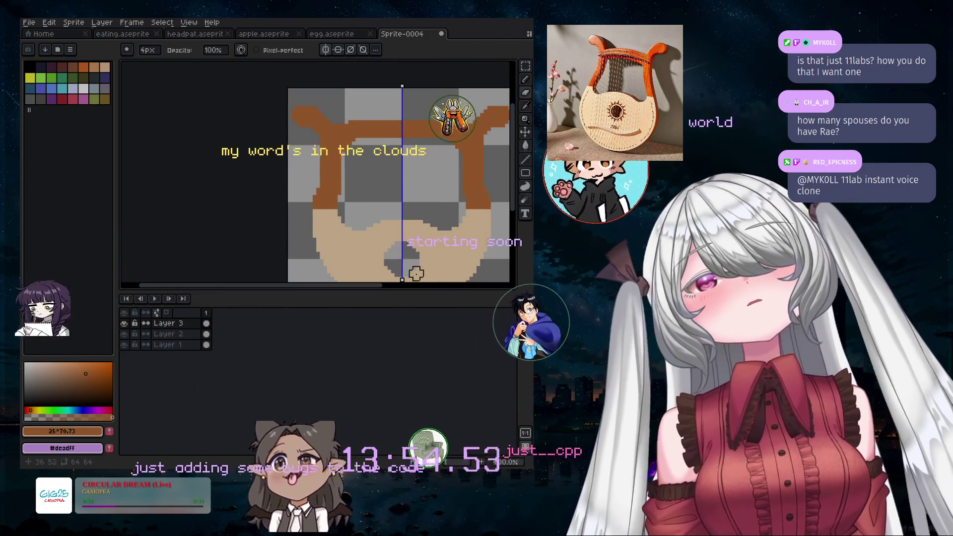
scroll(472, 202, down, 2)
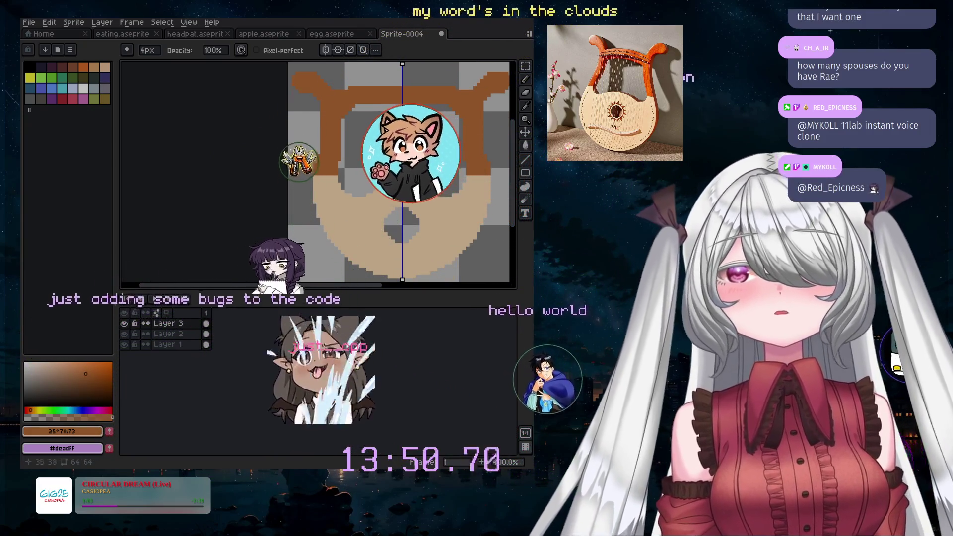
click(132, 22)
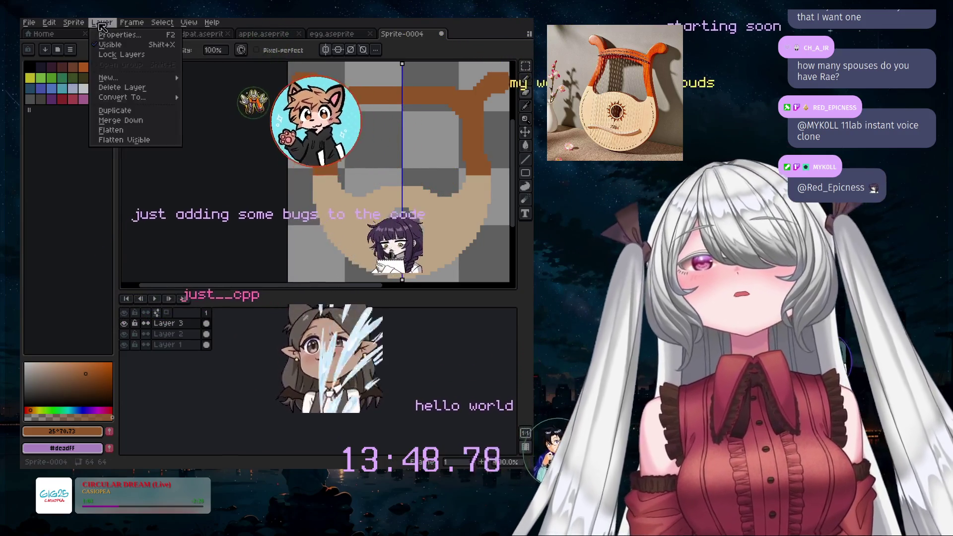
- Add a new top layer and place a very dark brown pixel on the brown arm
mouse_move(134, 80)
click(214, 78)
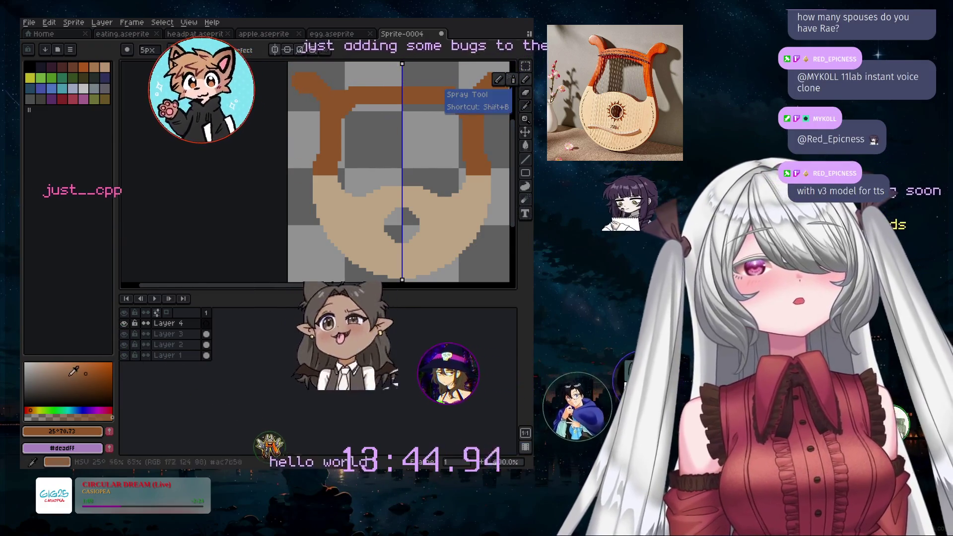
click(32, 381)
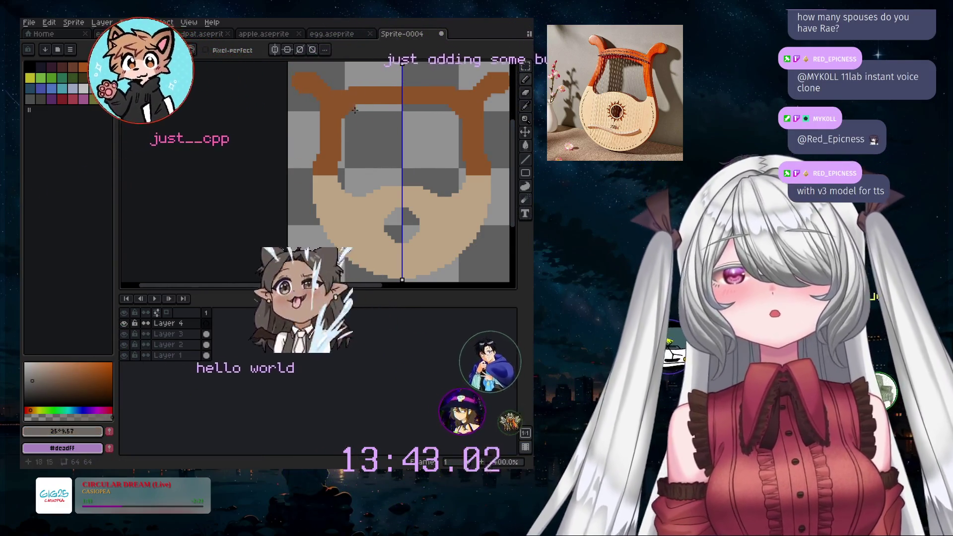
scroll(366, 109, up, 2)
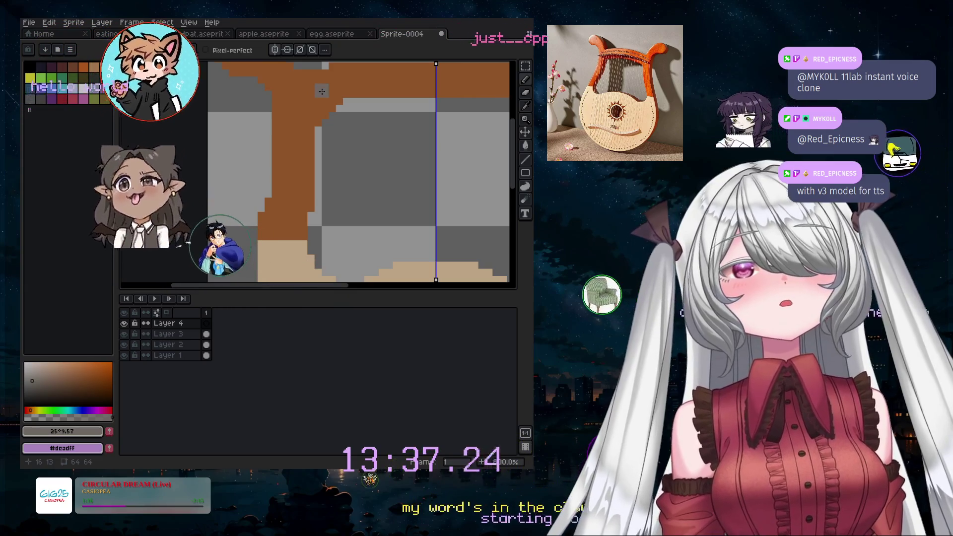
click(325, 93)
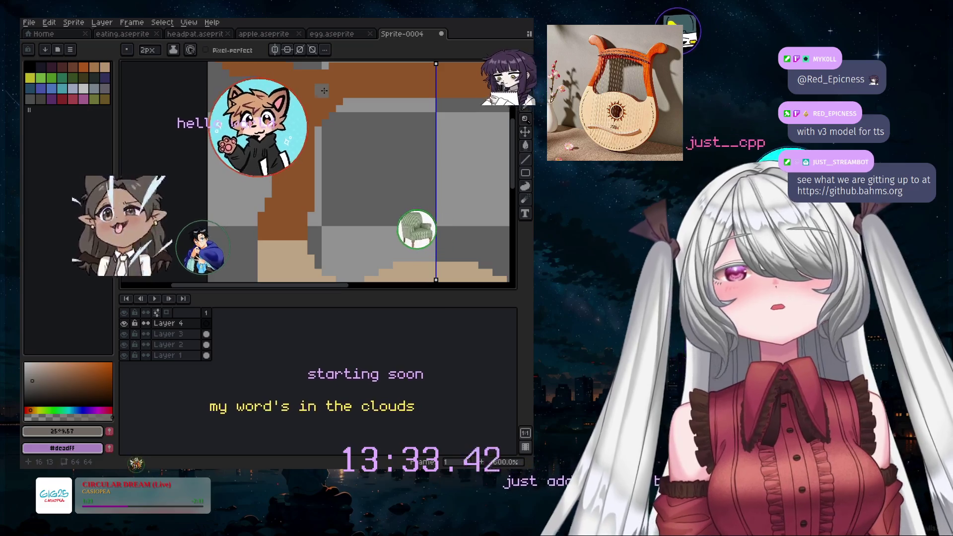
- Set the brush to 3 px and stamp a grey cross onto the brown crossbar
key(plus)
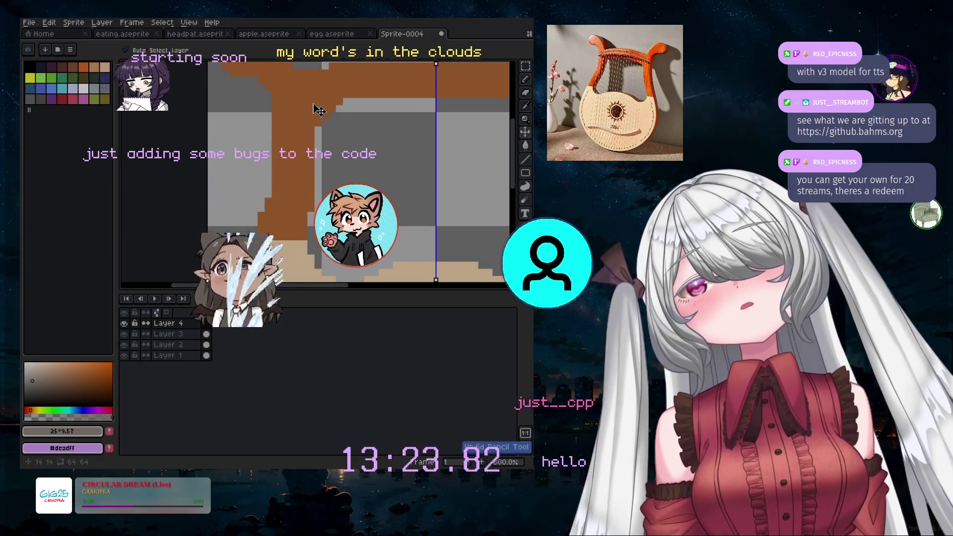
key(plus)
key(plus)
key(plus)
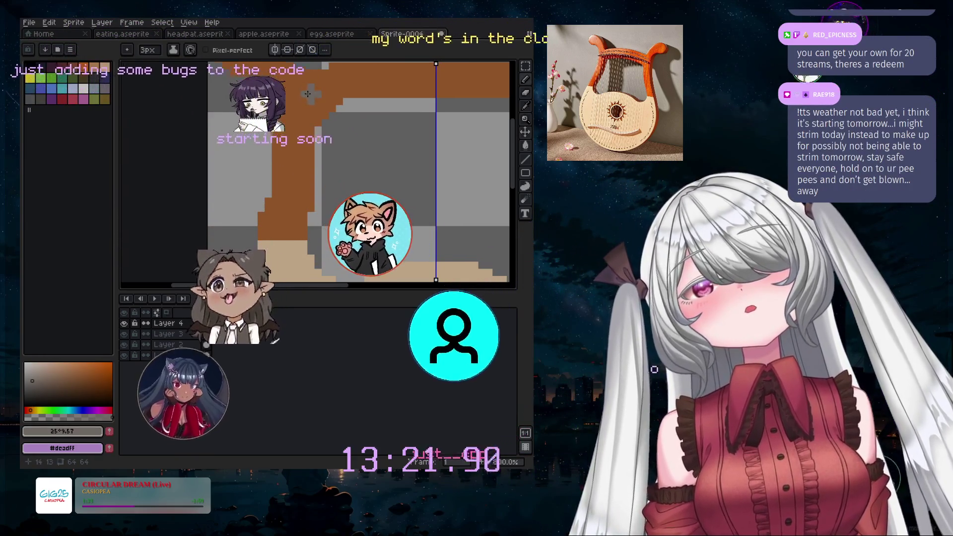
key(minus)
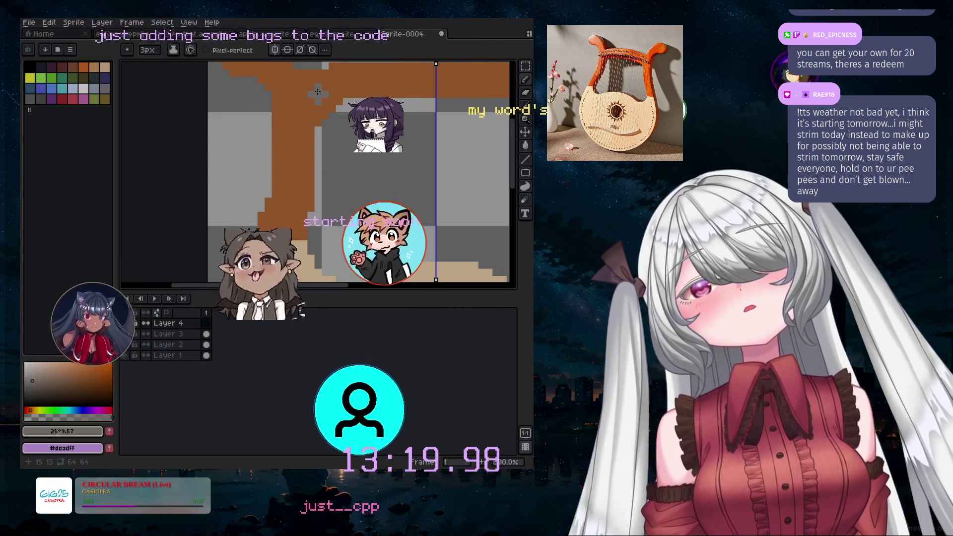
click(316, 87)
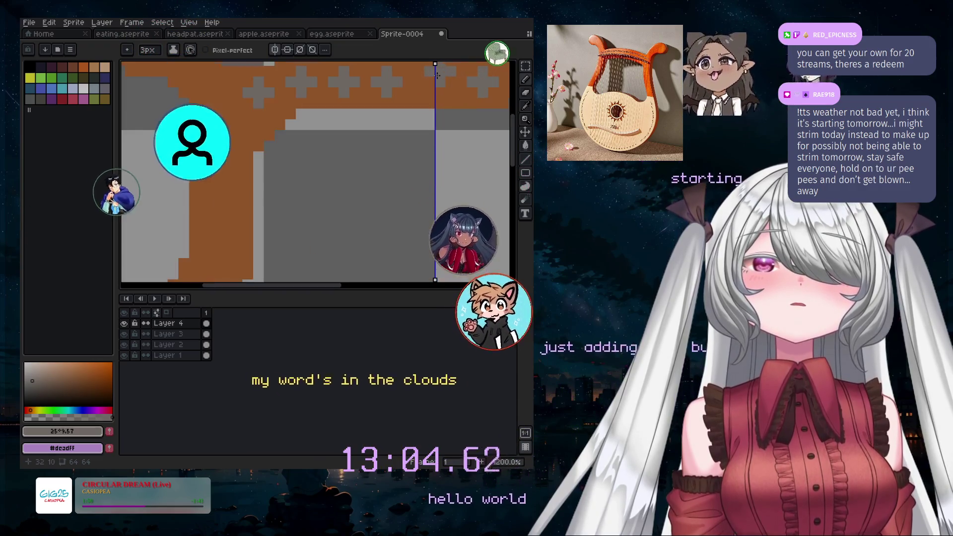
- Stamp more grey crosses along the crossbar and undo a stray pencil stroke
drag(438, 77, 449, 99)
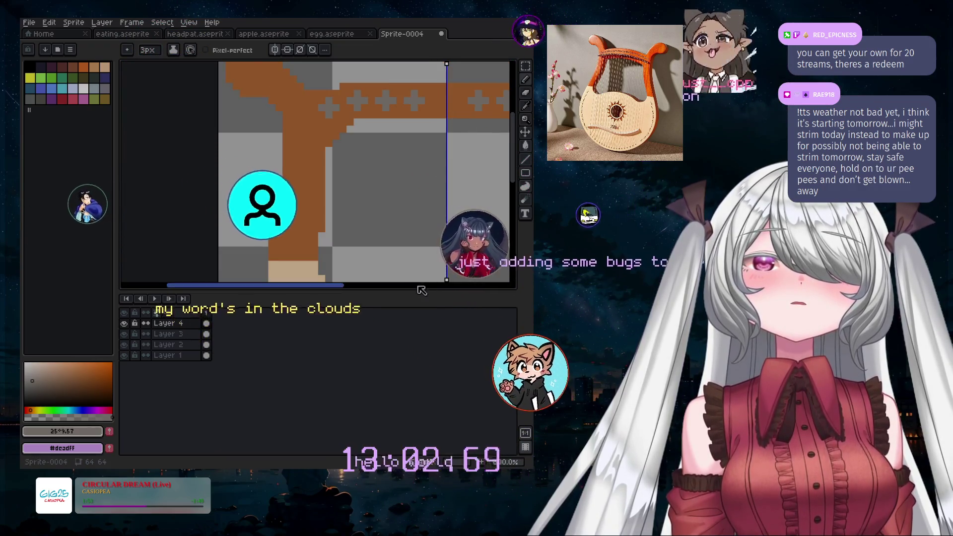
drag(345, 286, 400, 286)
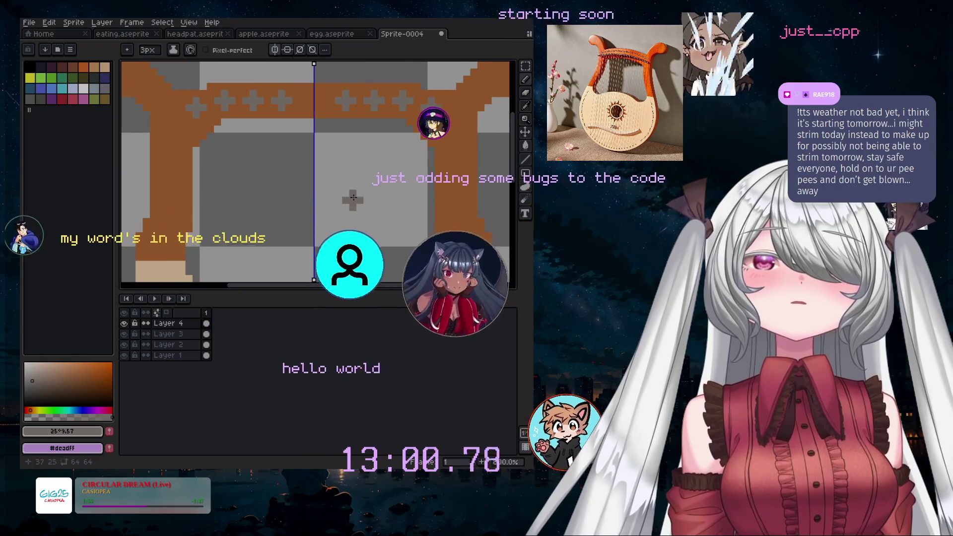
key(ctrl+z)
key(v)
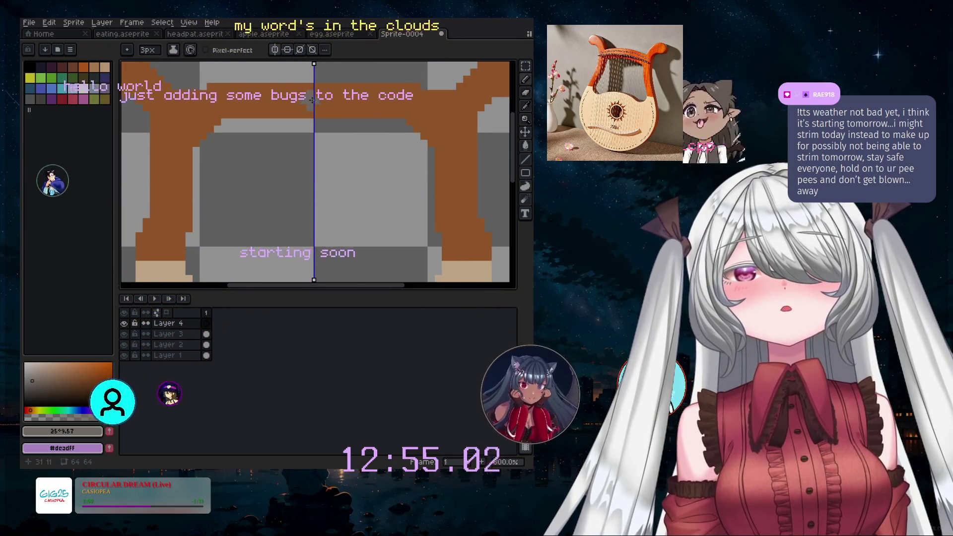
- Continue the crosses across the full crossbar at 3 px, undoing a stray grey mark
scroll(312, 99, up, 1)
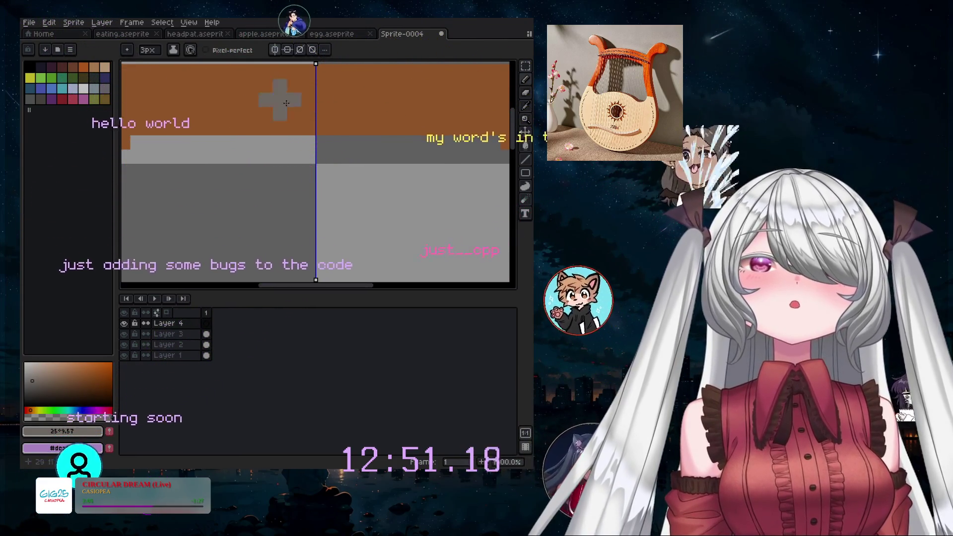
scroll(284, 89, down, 2)
scroll(293, 94, up, 1)
scroll(298, 100, down, 1)
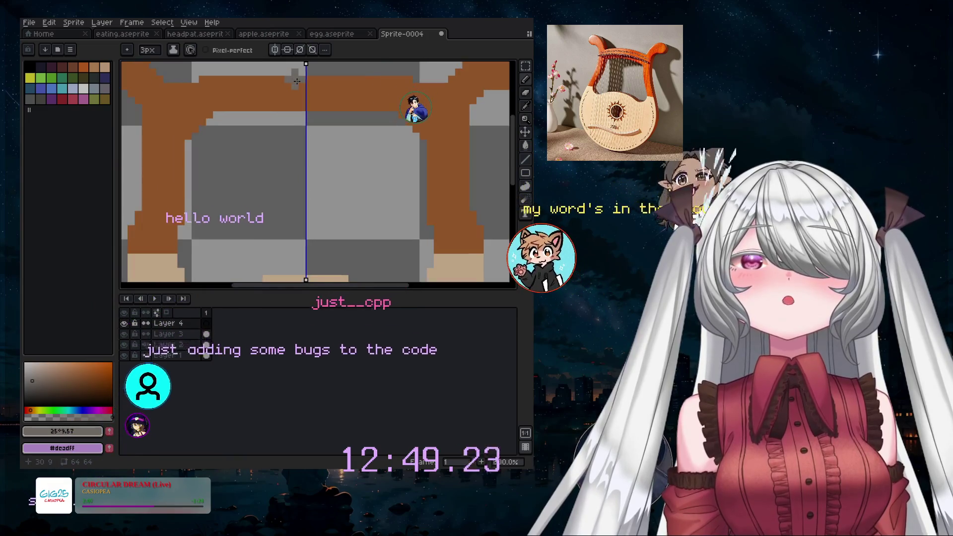
scroll(306, 104, up, 2)
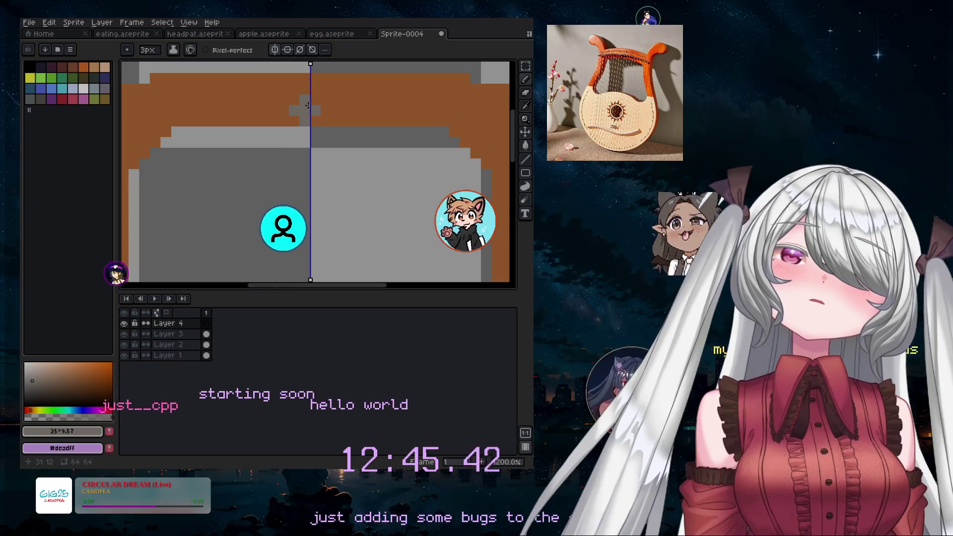
scroll(312, 109, down, 1)
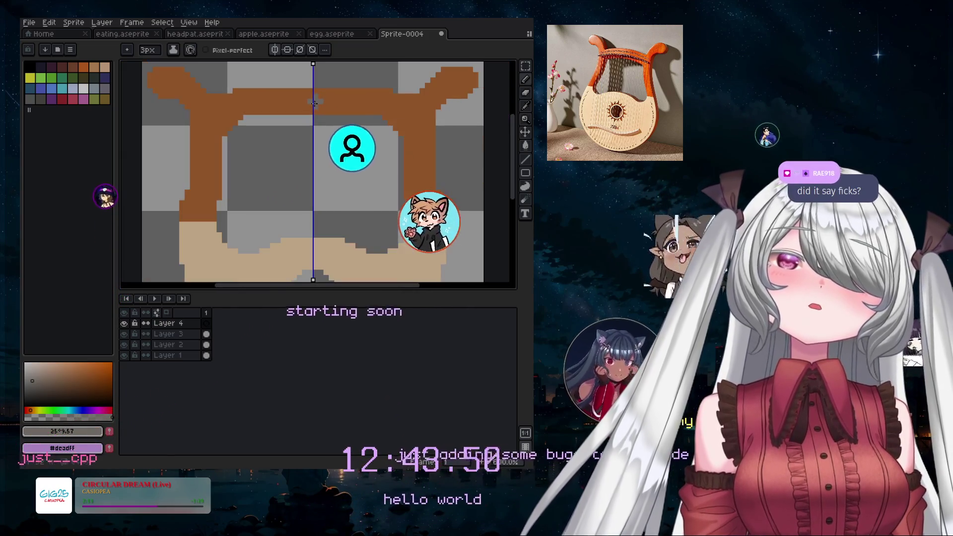
scroll(307, 96, up, 1)
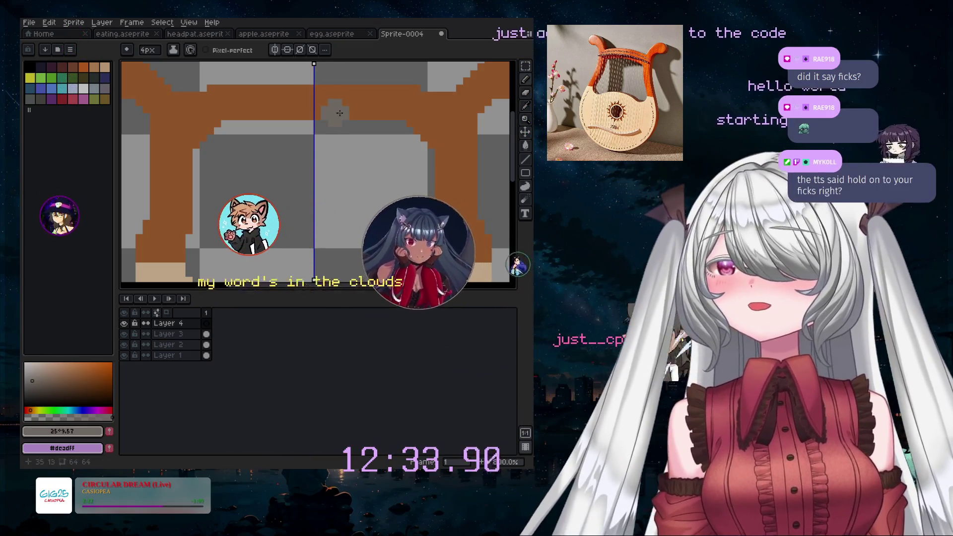
key(minus)
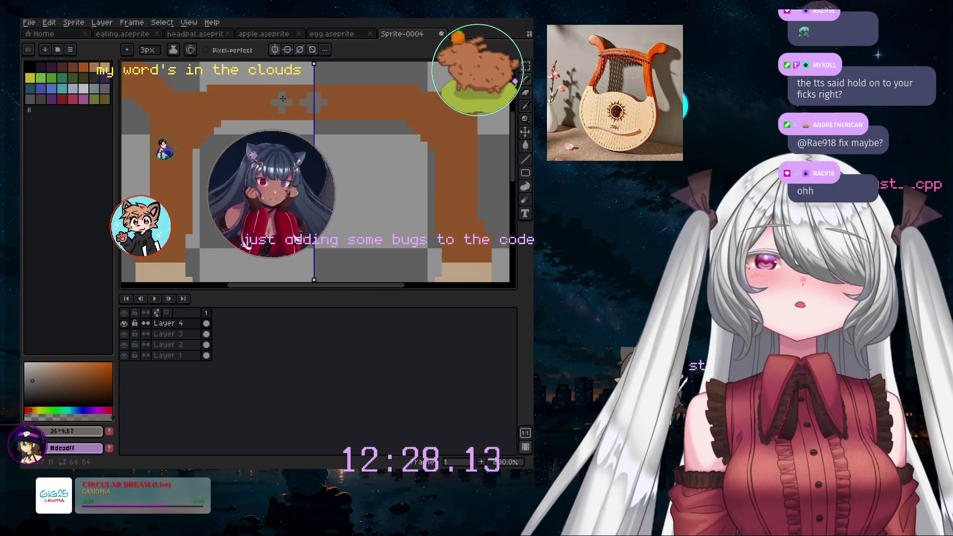
key(ctrl+z)
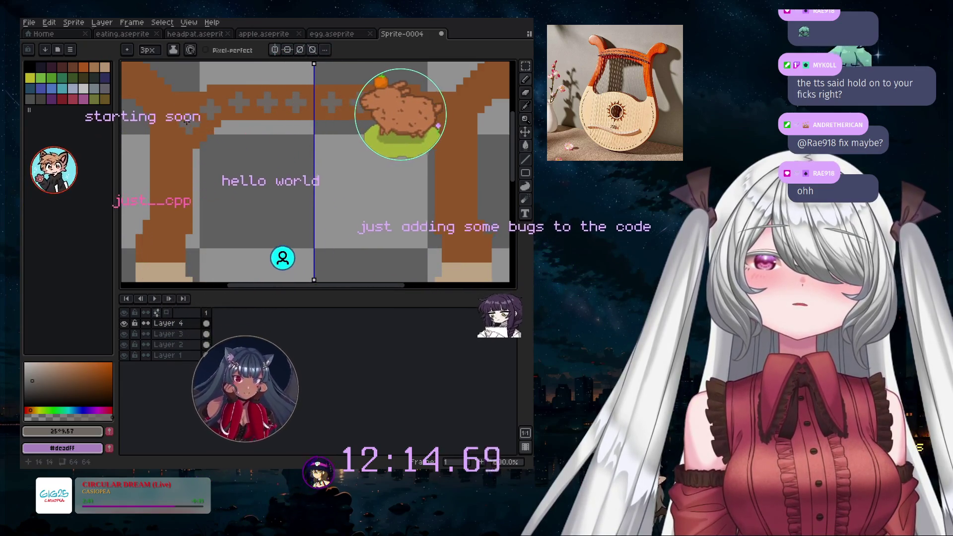
scroll(340, 231, down, 3)
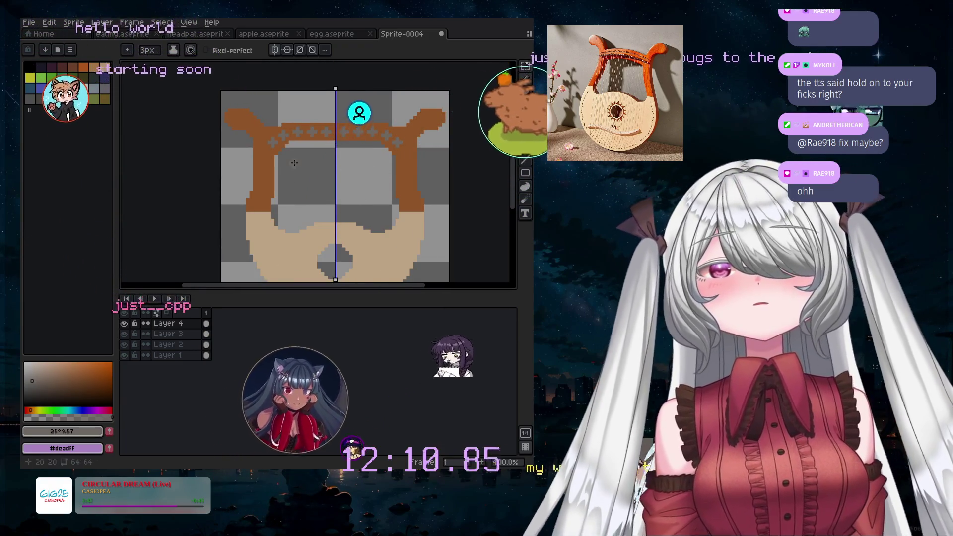
scroll(294, 163, up, 2)
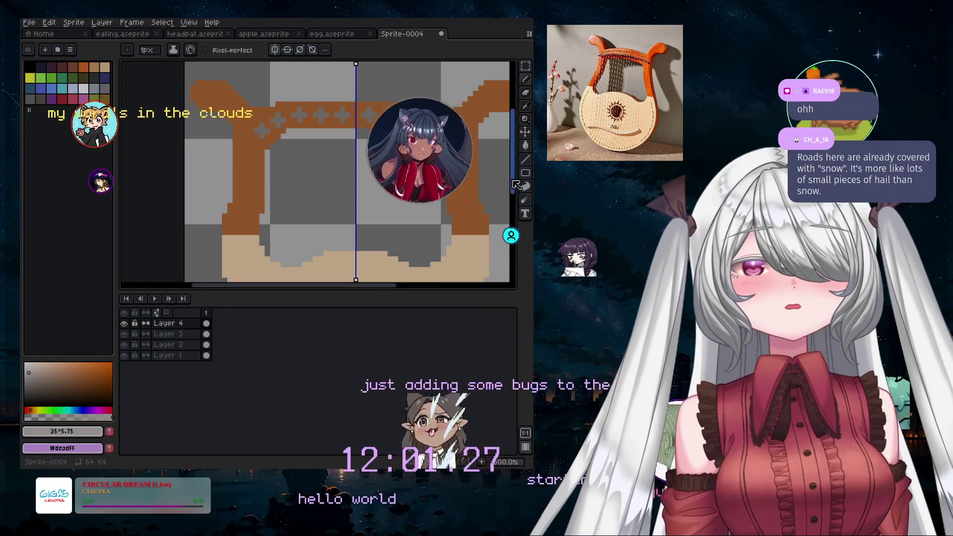
scroll(508, 201, down, 2)
scroll(507, 201, down, 2)
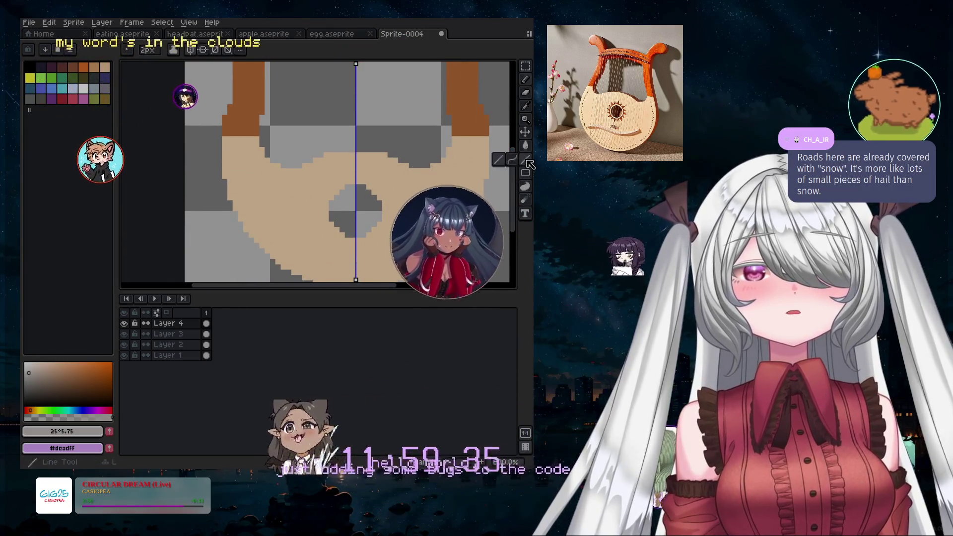
- Thin the brush to 1 px and draw vertical grey strings from the crossbar down over the body
scroll(350, 143, down, 3)
scroll(351, 143, up, 2)
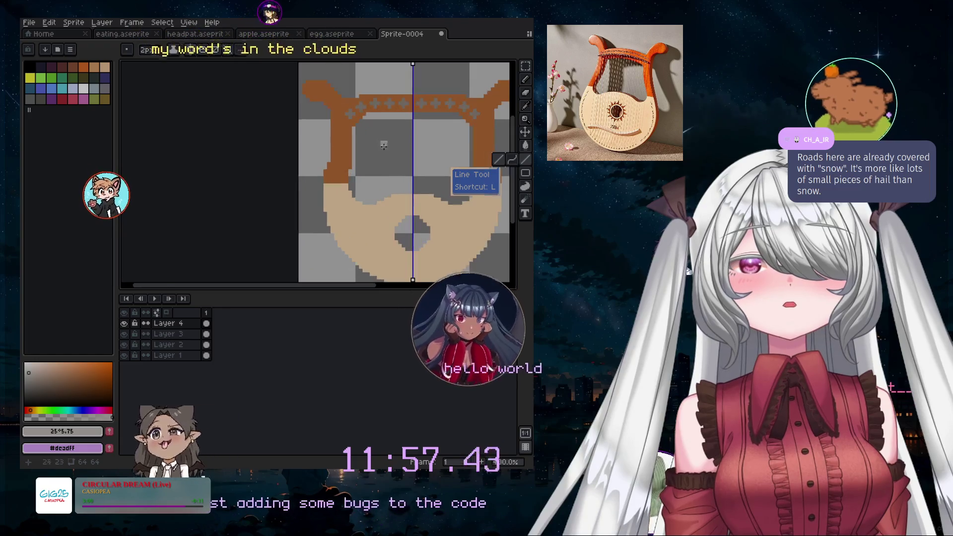
drag(369, 287, 419, 287)
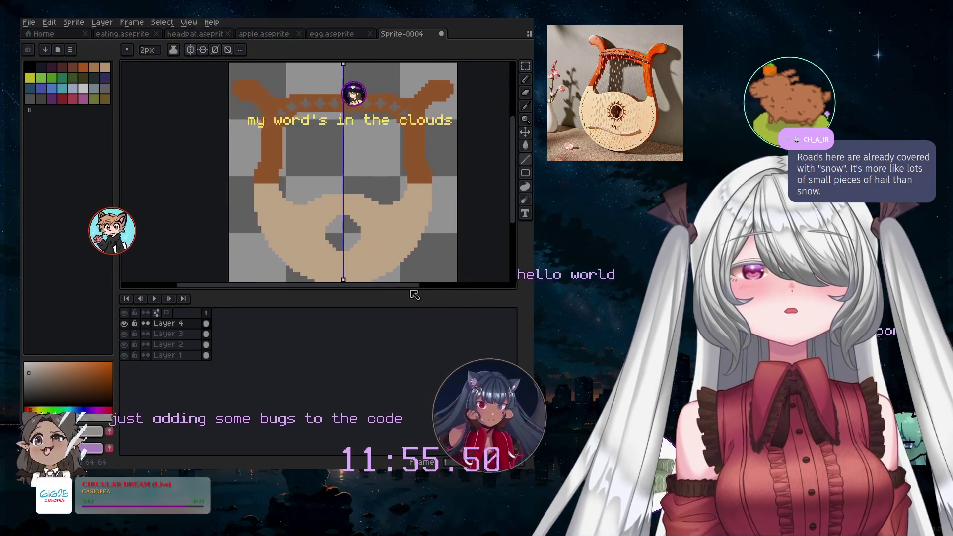
key(minus)
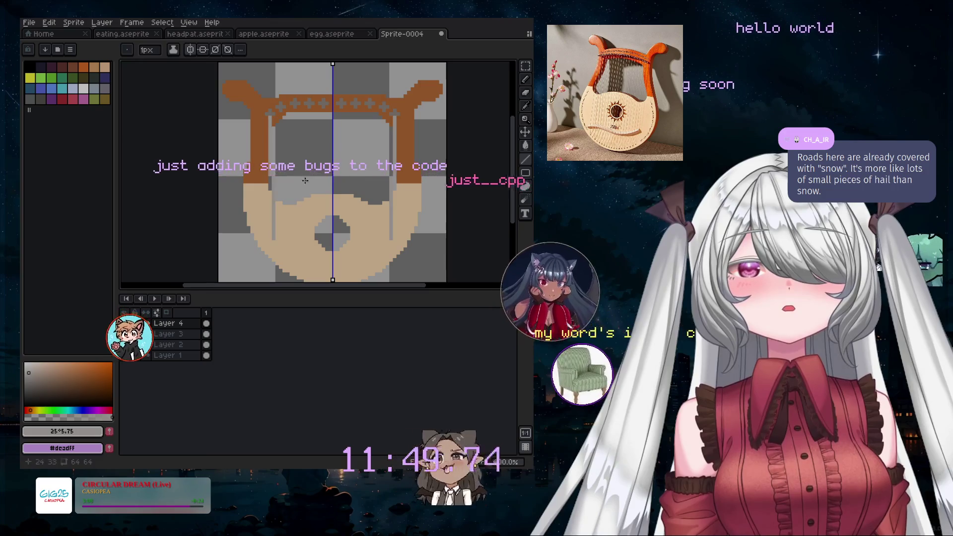
key(v)
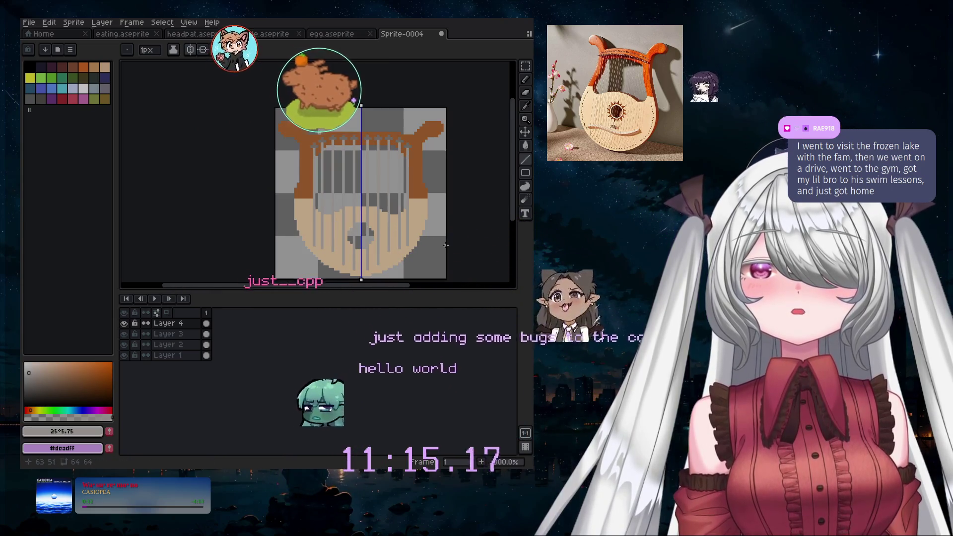
scroll(355, 268, up, 2)
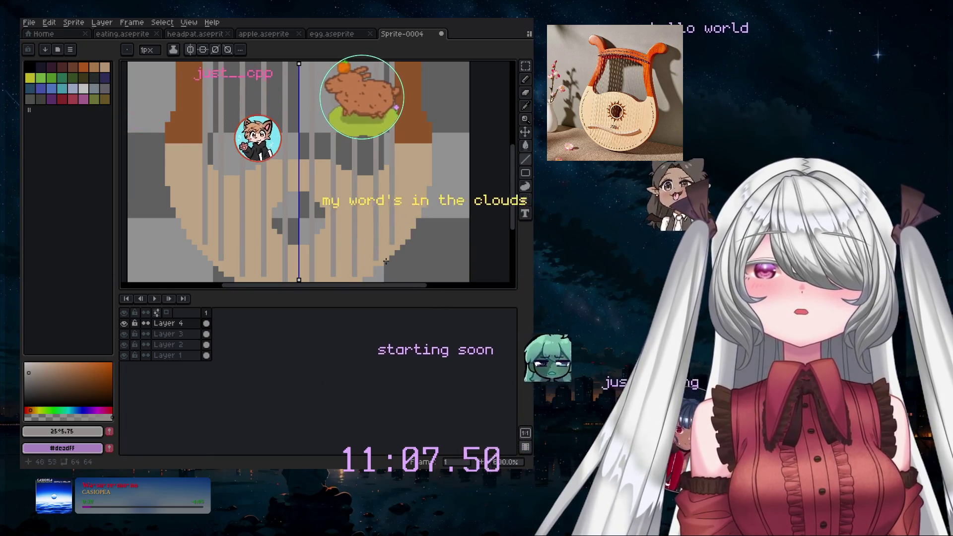
scroll(494, 227, down, 1)
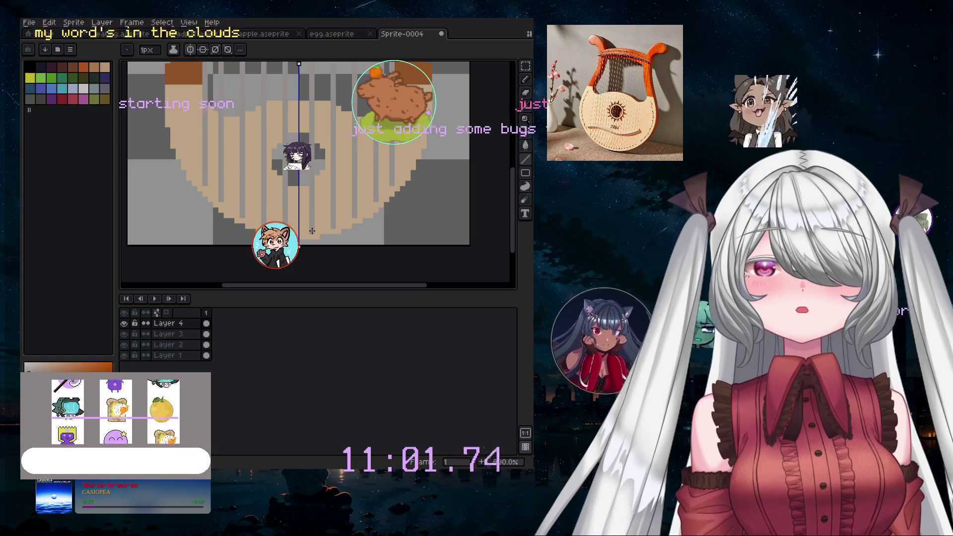
scroll(320, 169, down, 1)
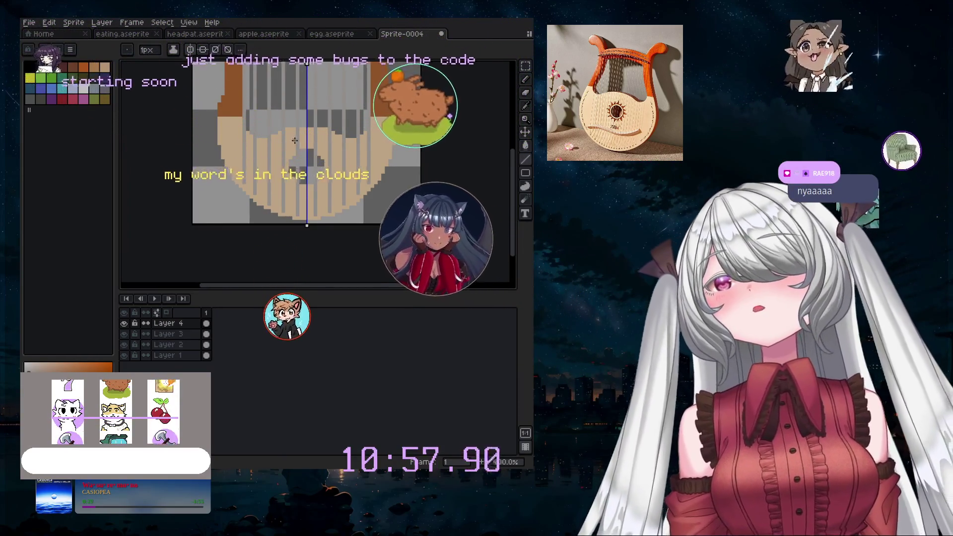
scroll(347, 122, up, 1)
scroll(469, 123, down, 1)
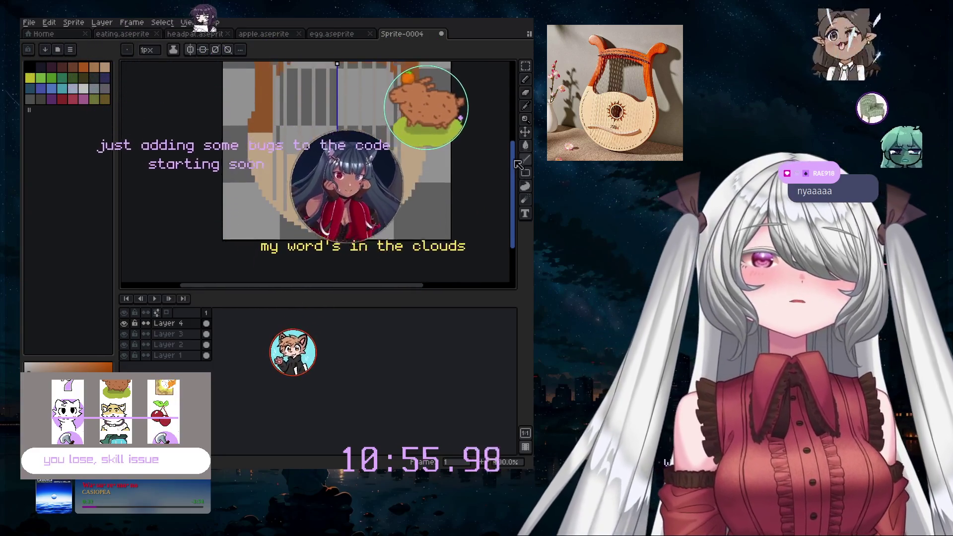
- Lower Layer 4's opacity through its Layer Properties so the strings look fainter
mouse_move(512, 172)
mouse_down()
mouse_move(513, 149)
mouse_move(512, 164)
mouse_up()
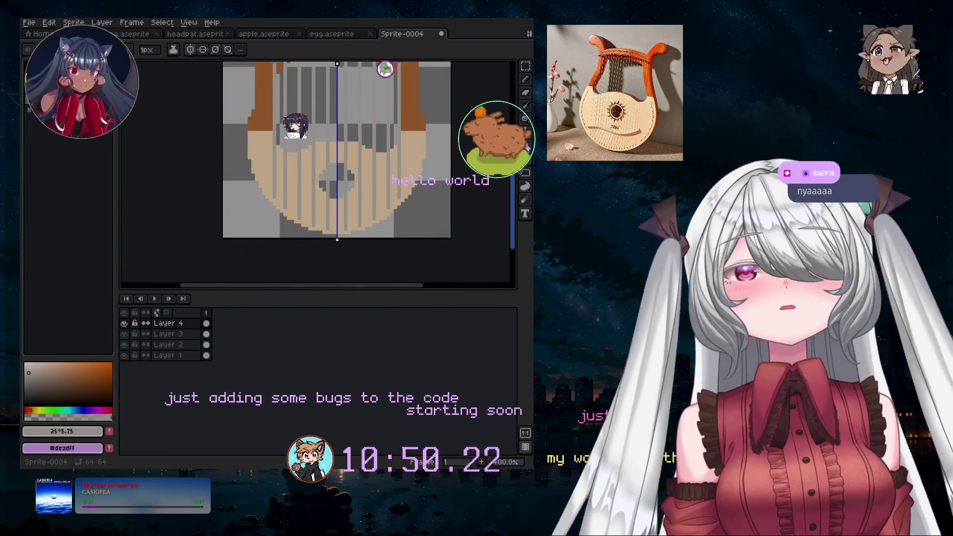
drag(513, 164, 513, 120)
scroll(387, 165, down, 5)
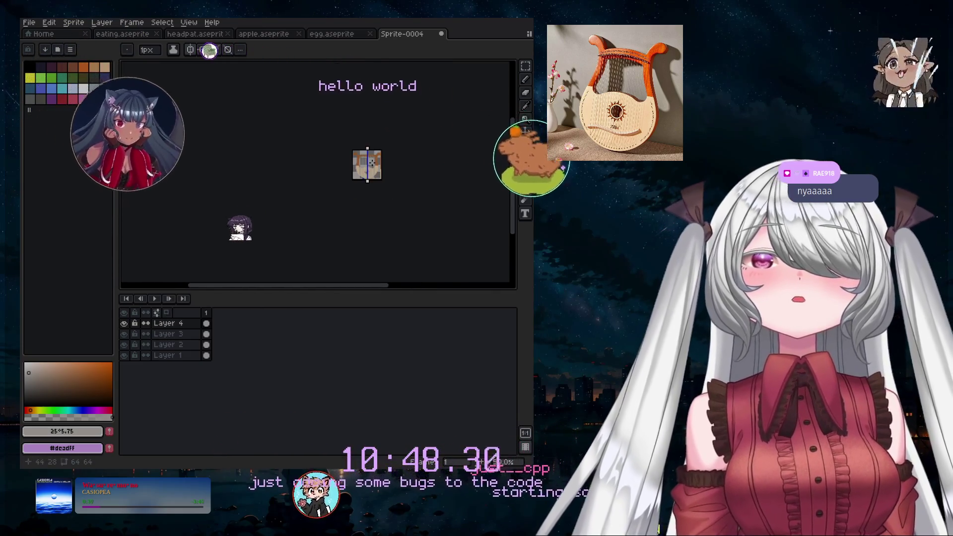
scroll(387, 166, up, 3)
scroll(387, 165, up, 1)
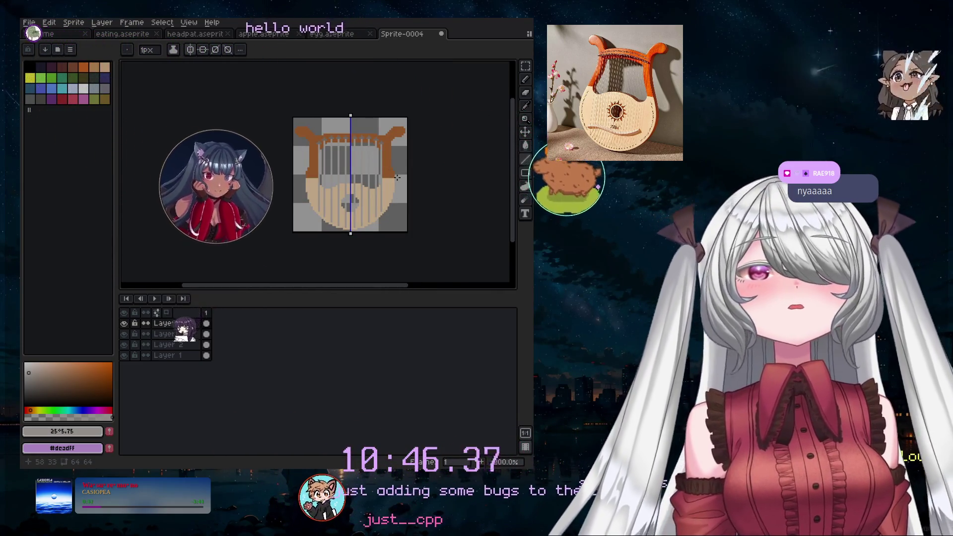
scroll(370, 161, up, 2)
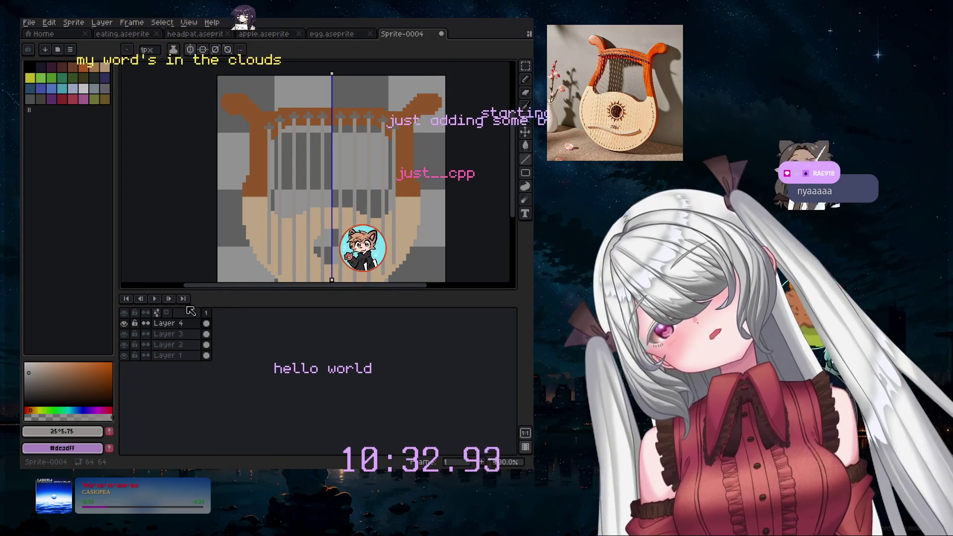
double_click(169, 324)
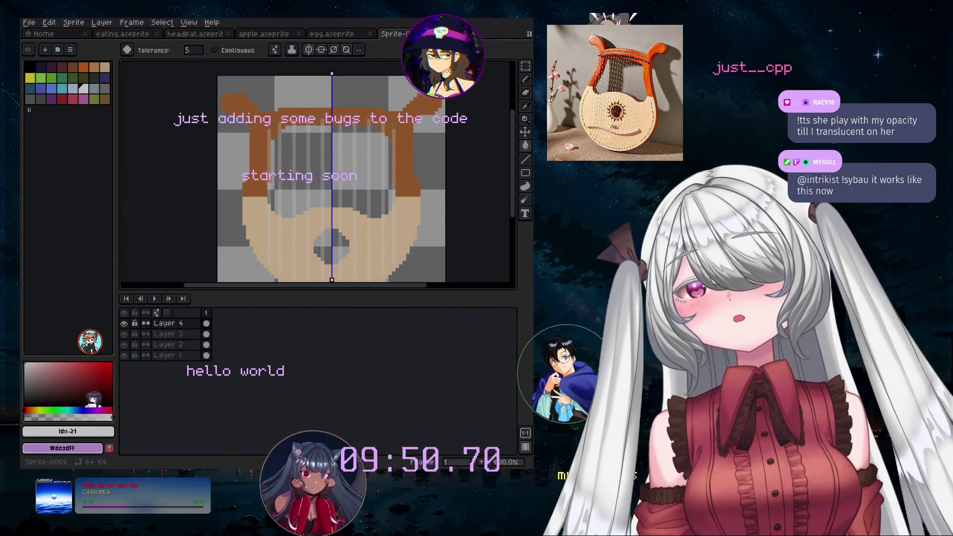
- Create Layer 5 and move it beneath Layer 4
click(102, 22)
mouse_move(114, 78)
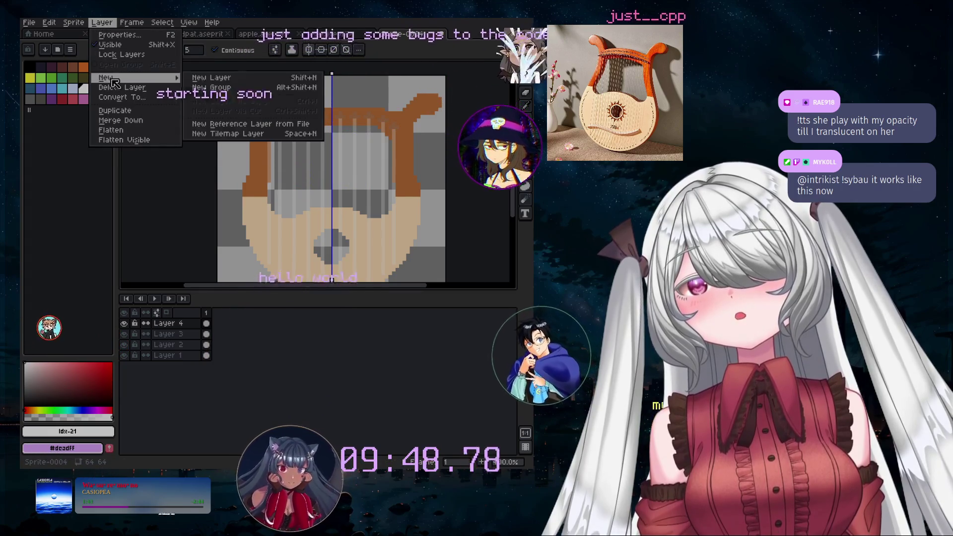
click(206, 78)
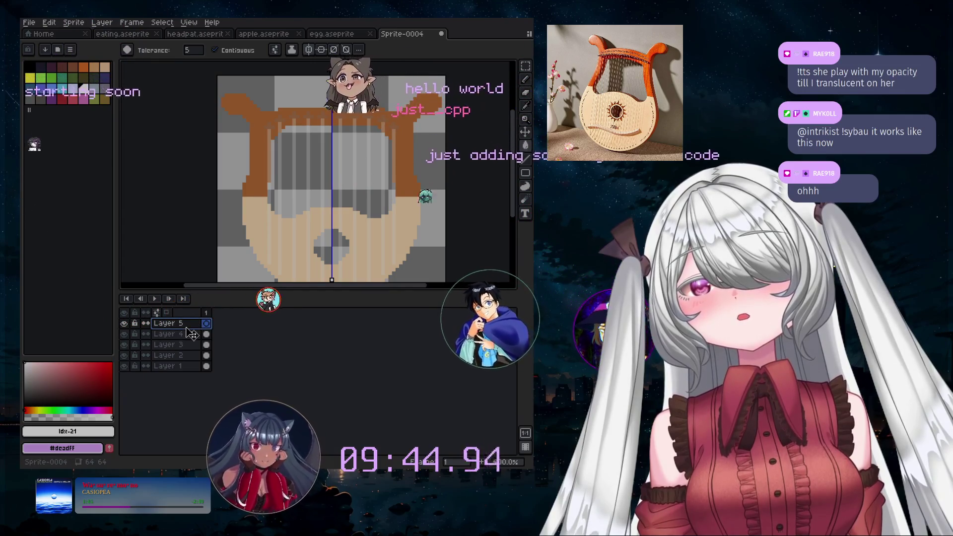
drag(191, 341, 192, 342)
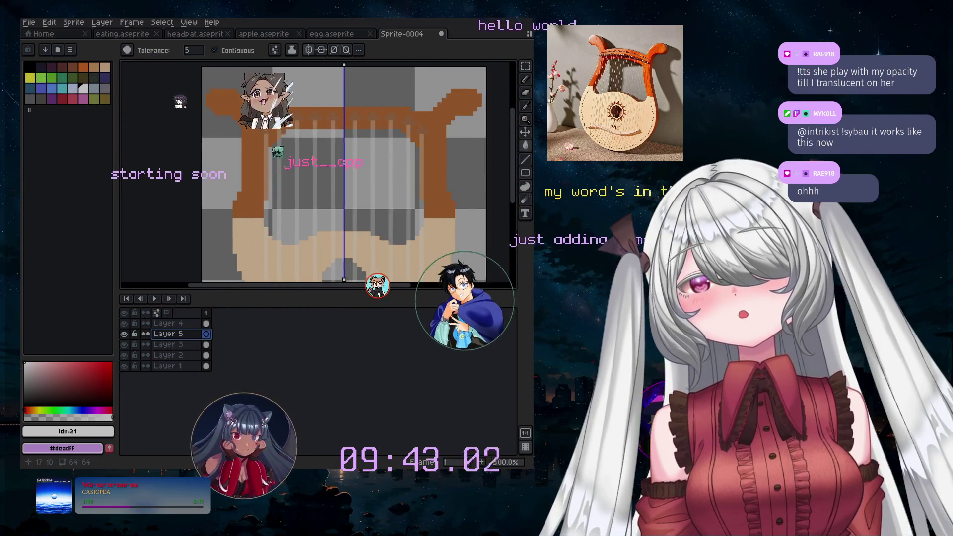
scroll(439, 154, up, 4)
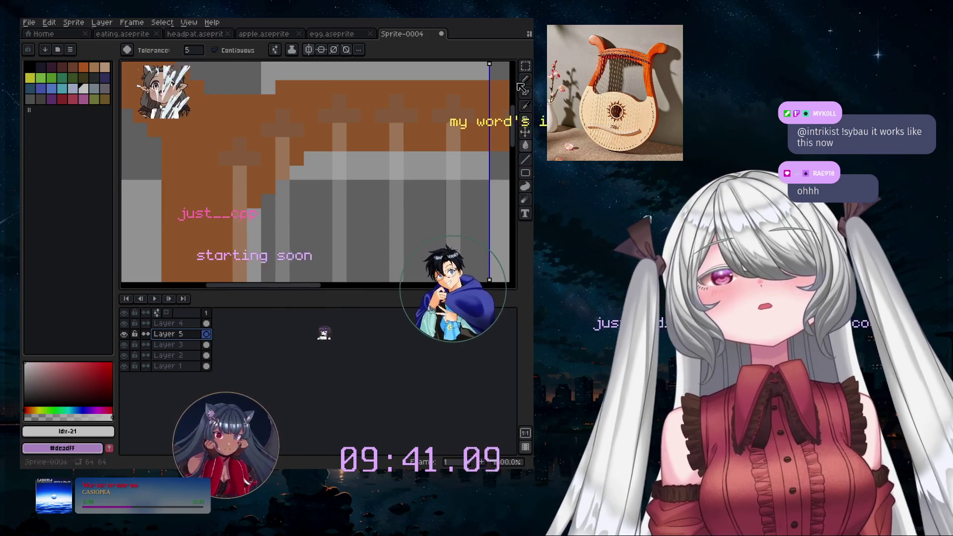
scroll(241, 154, up, 2)
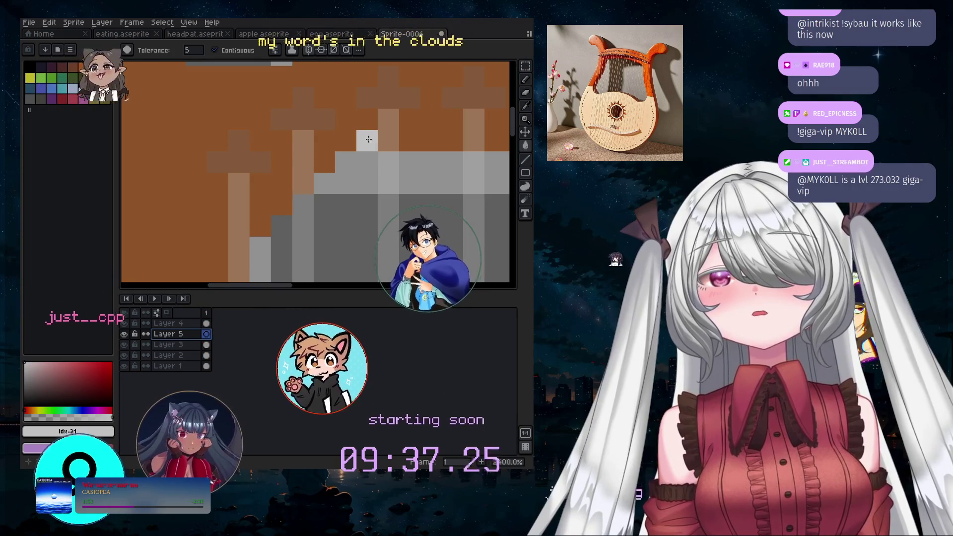
- Select the Pencil tool with palette colour 24 for painting
click(525, 81)
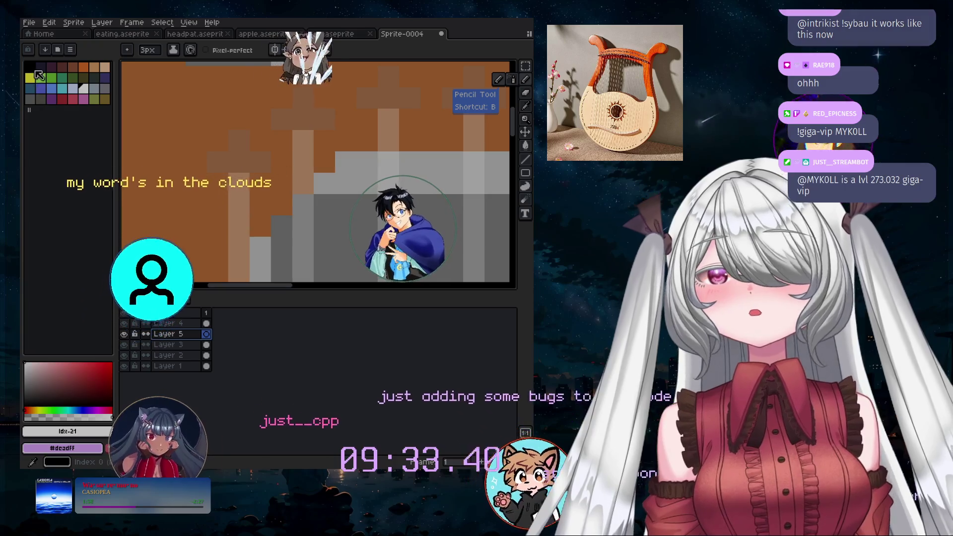
click(31, 98)
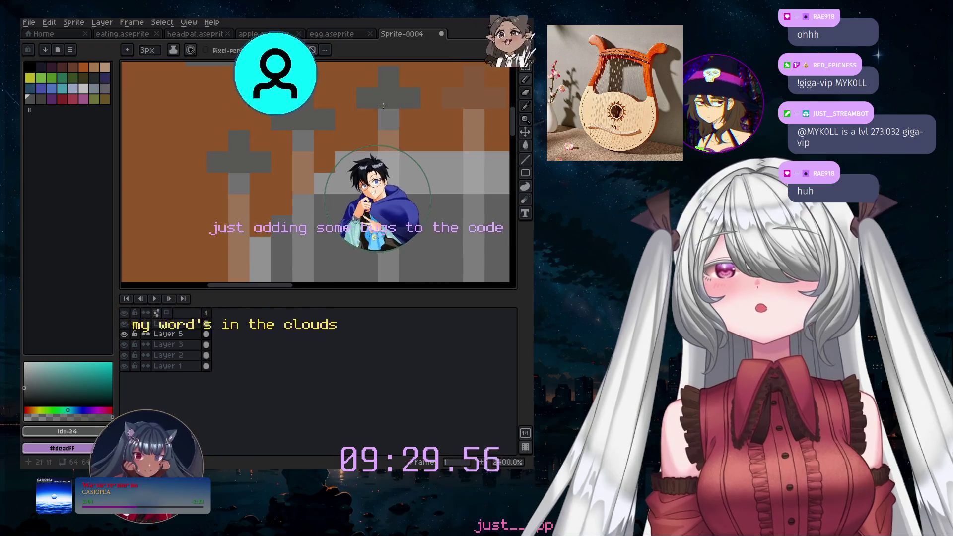
key(m)
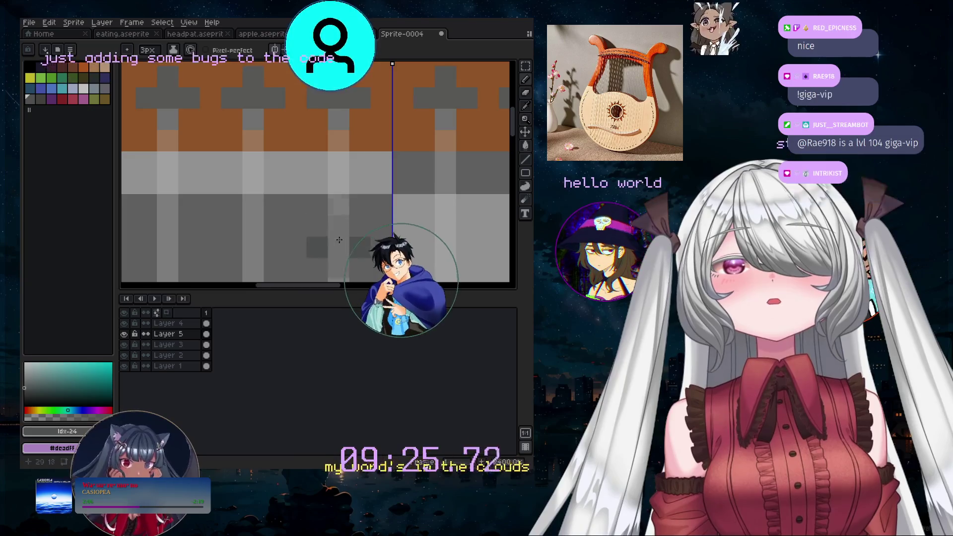
scroll(423, 244, down, 2)
scroll(505, 219, down, 3)
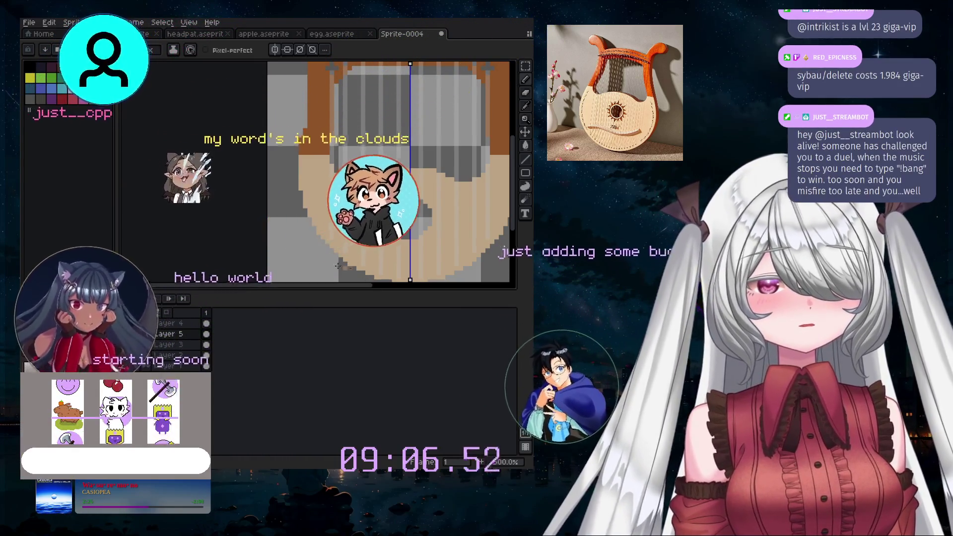
- Set the pencil to 2 px and draw a brown diagonal stroke across the lower body
scroll(350, 251, up, 1)
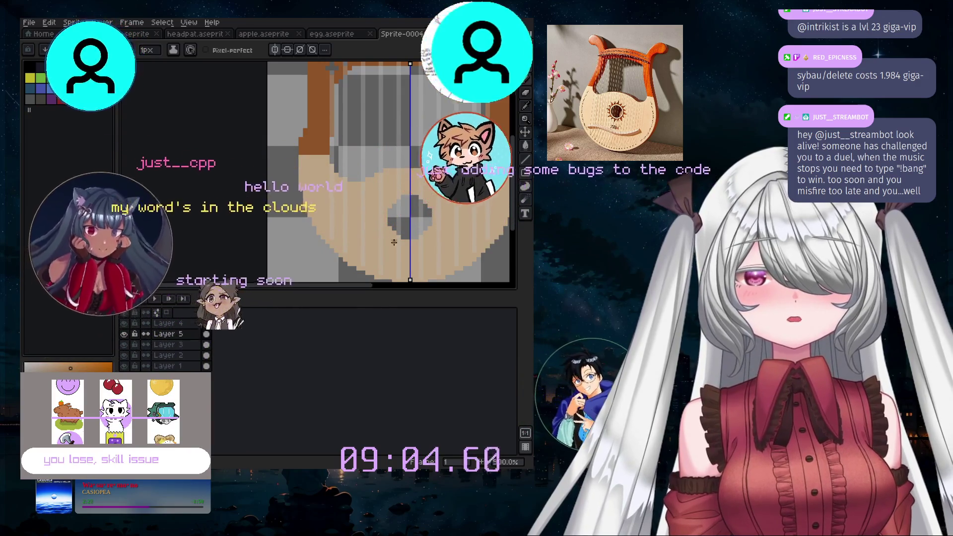
scroll(358, 260, up, 3)
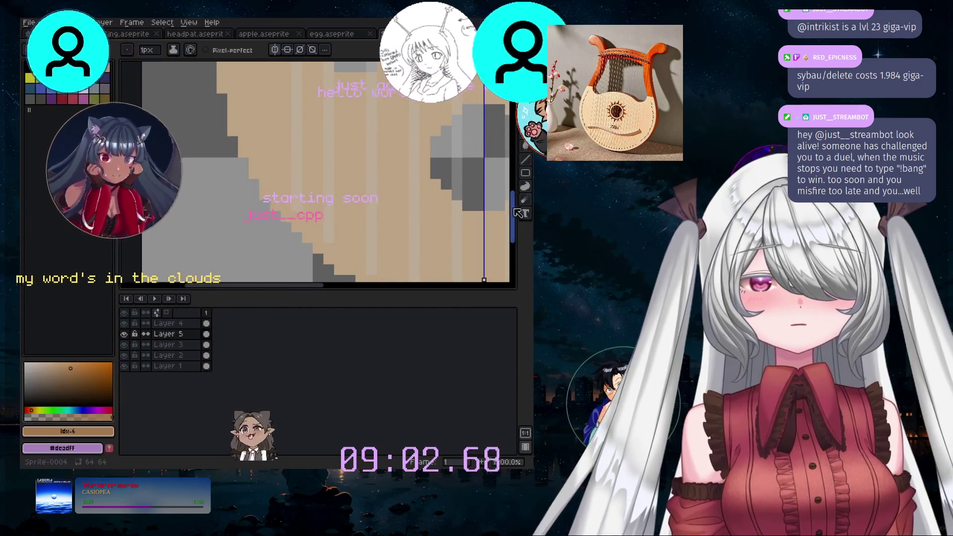
scroll(304, 288, down, 2)
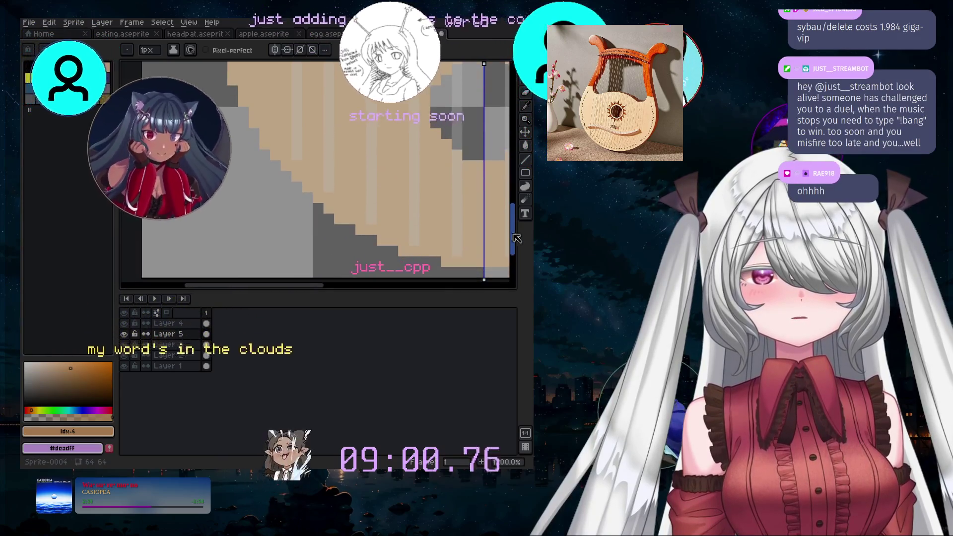
drag(304, 288, 340, 287)
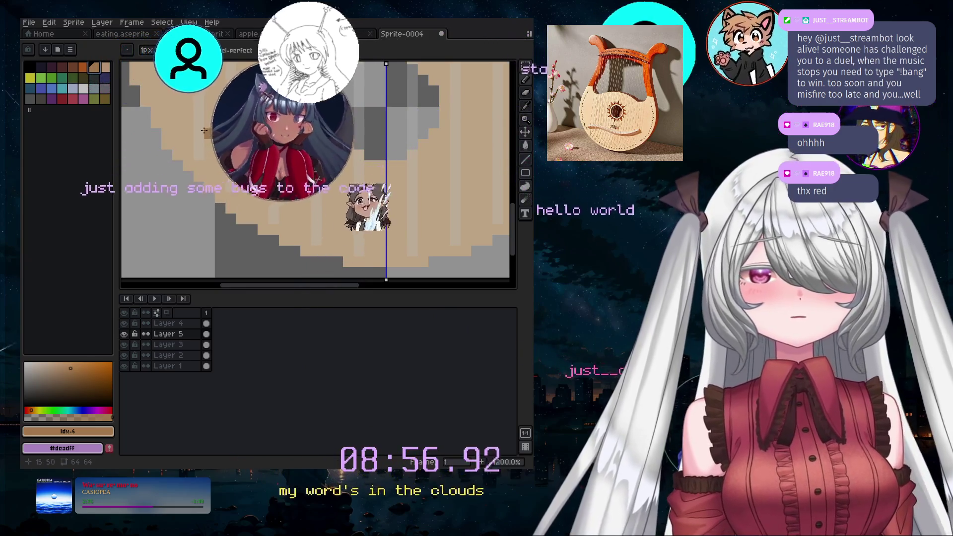
key(plus)
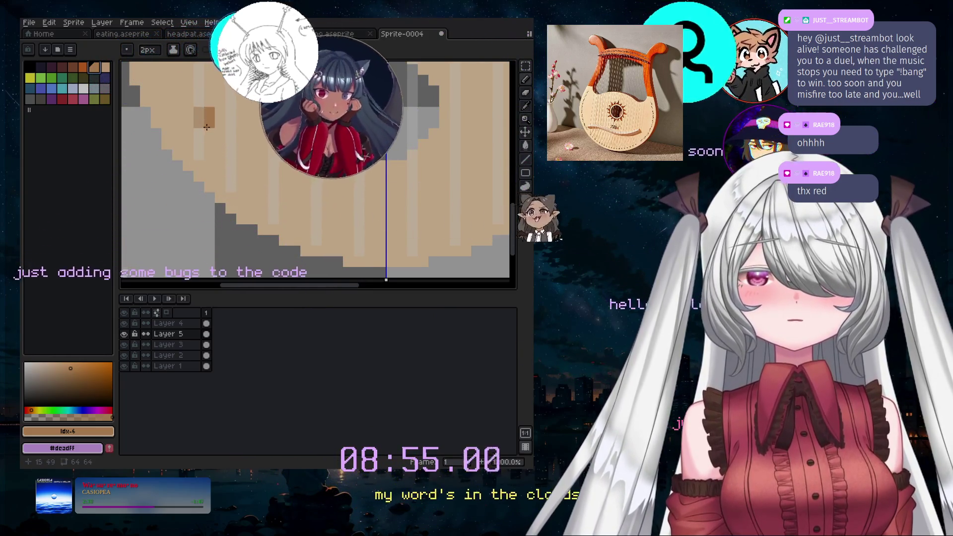
drag(211, 135, 225, 146)
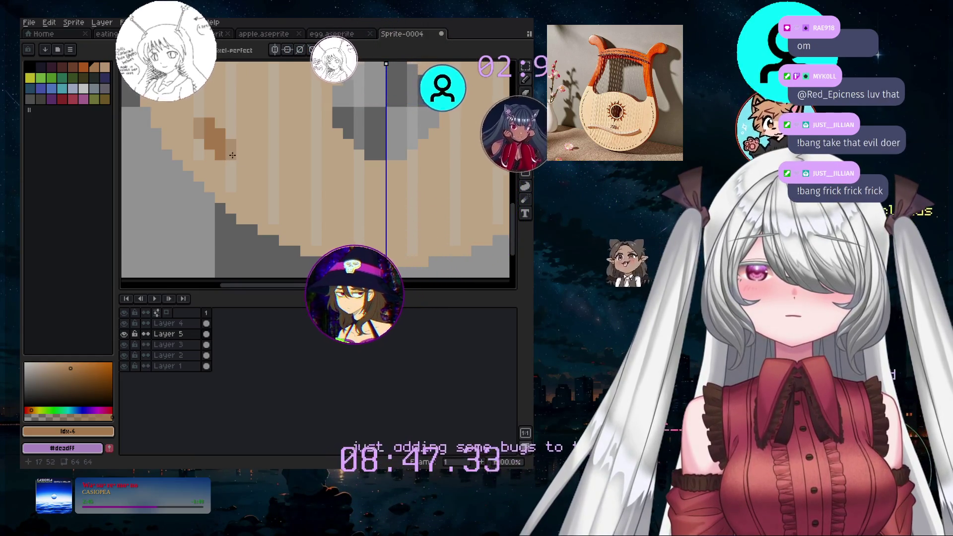
click(233, 156)
drag(233, 155, 279, 188)
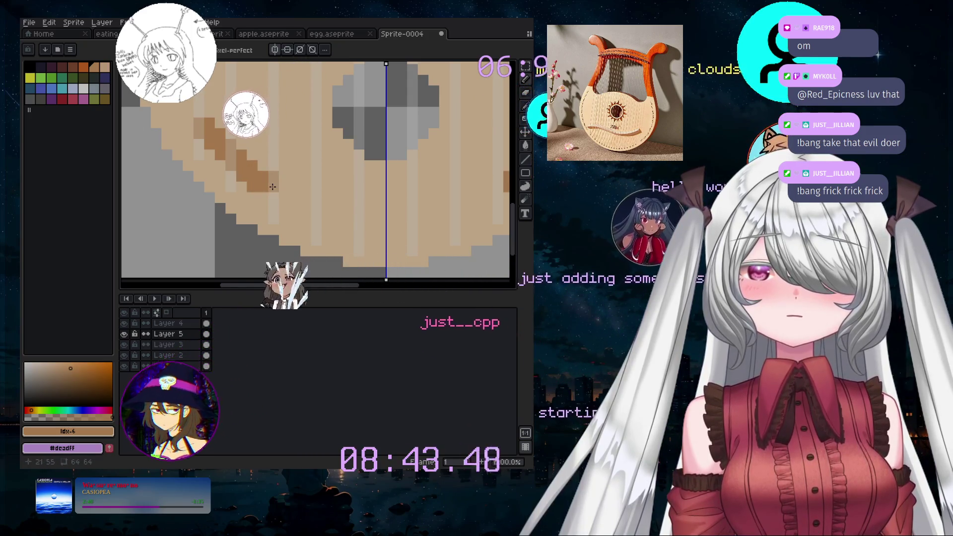
- Undo the two bad strokes and redraw the brown curve down-right below the sound hole
key(ctrl+z)
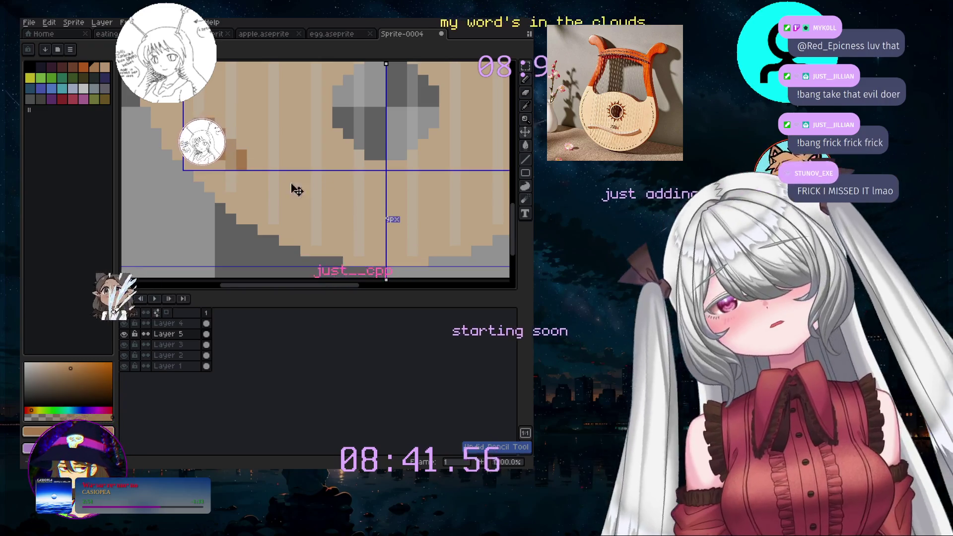
key(ctrl+z)
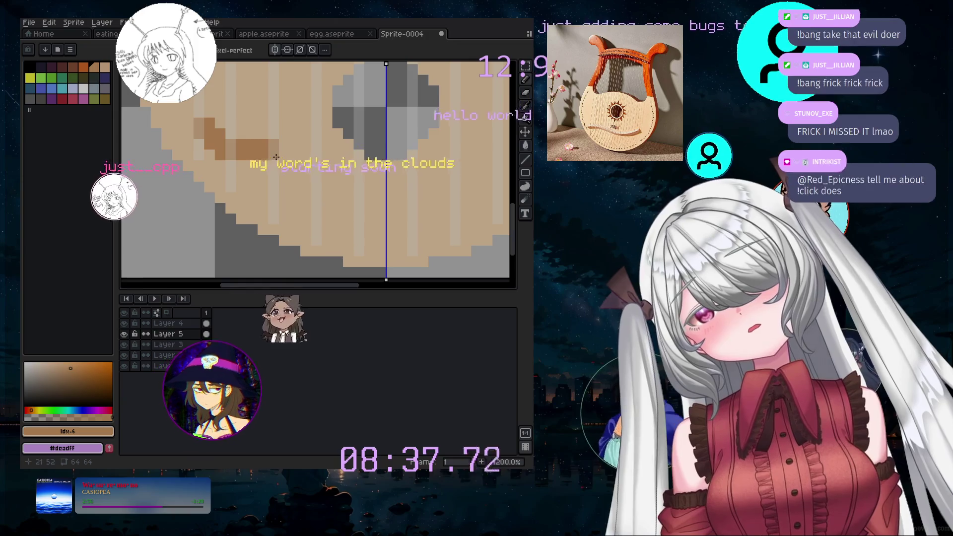
drag(295, 170, 369, 193)
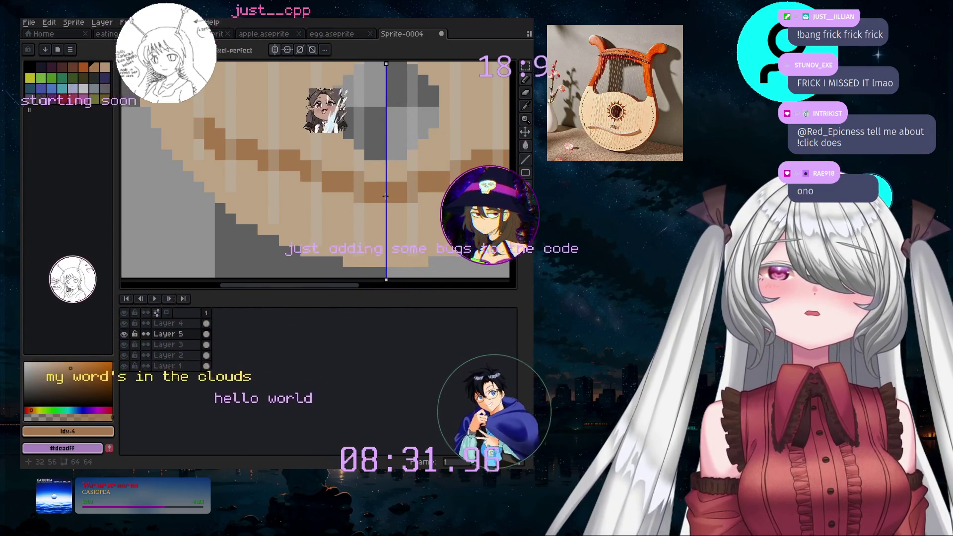
scroll(423, 230, down, 2)
scroll(424, 230, down, 2)
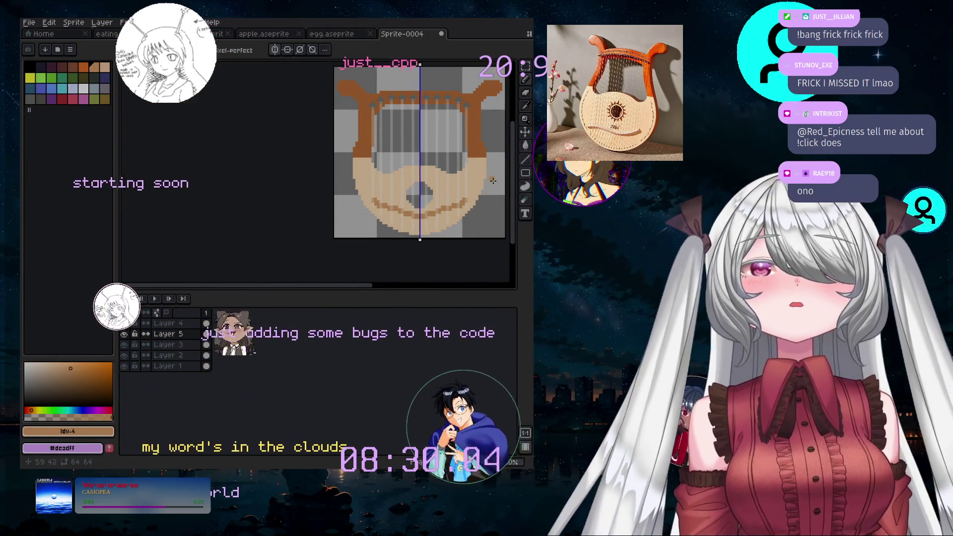
scroll(489, 198, up, 2)
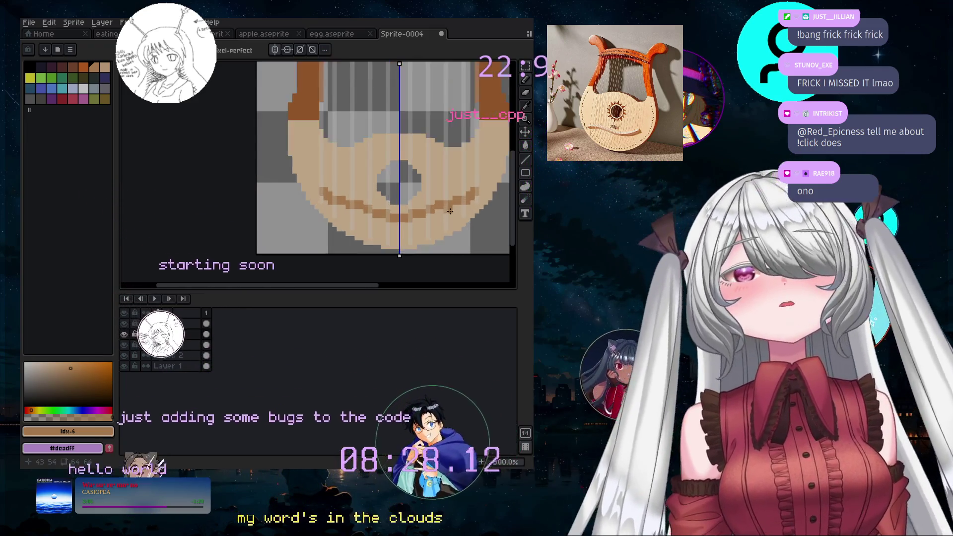
scroll(501, 241, up, 2)
click(526, 67)
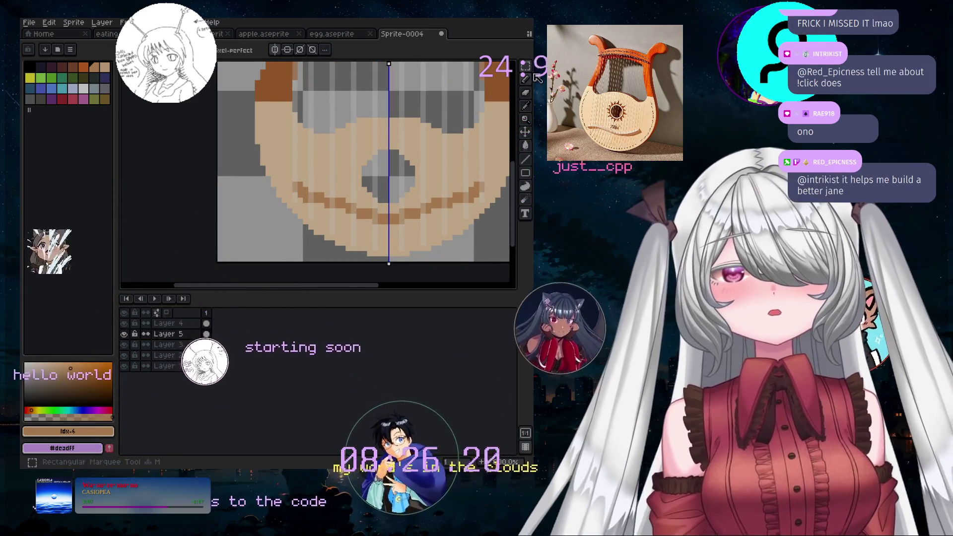
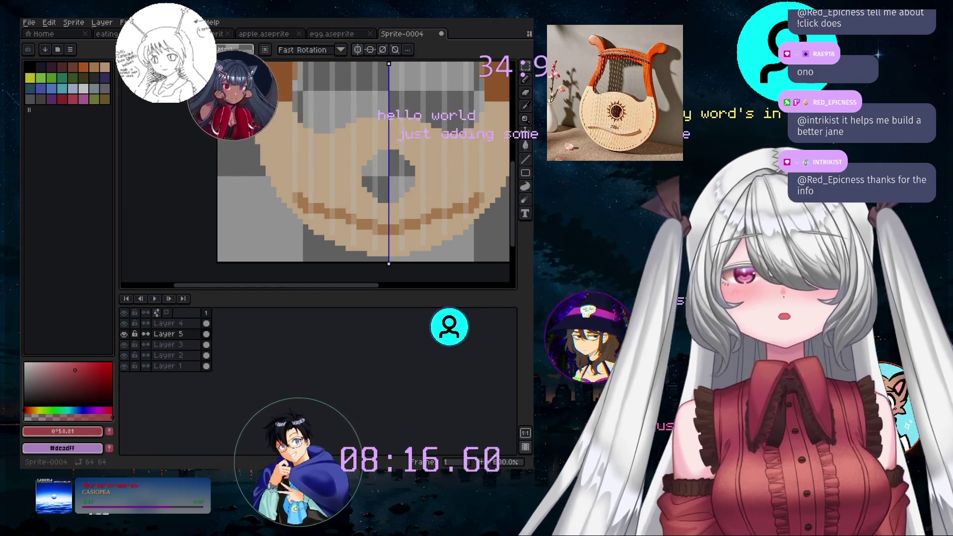
- Eyedrop the brown #bb7037 from the artwork, test a stroke over the diamond and undo it
click(526, 106)
click(282, 72)
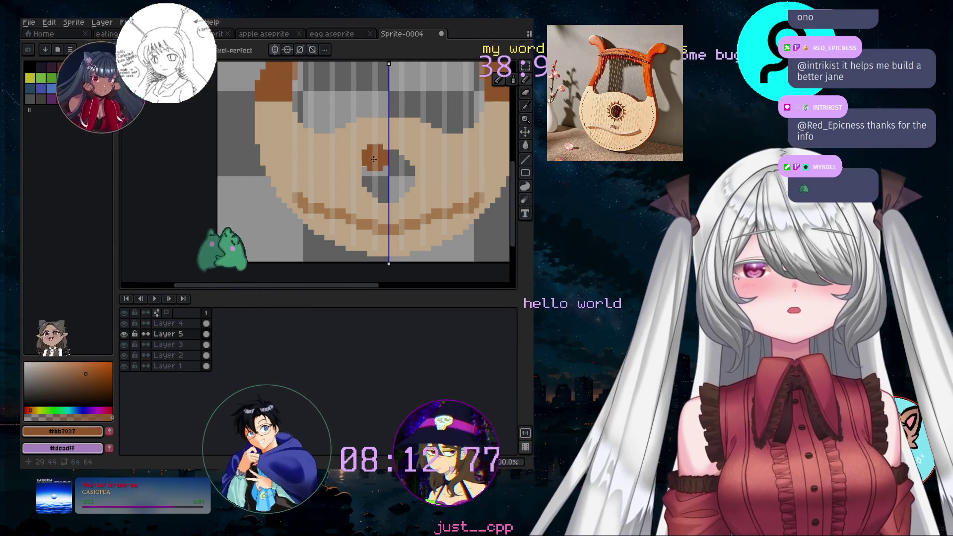
drag(380, 186, 394, 182)
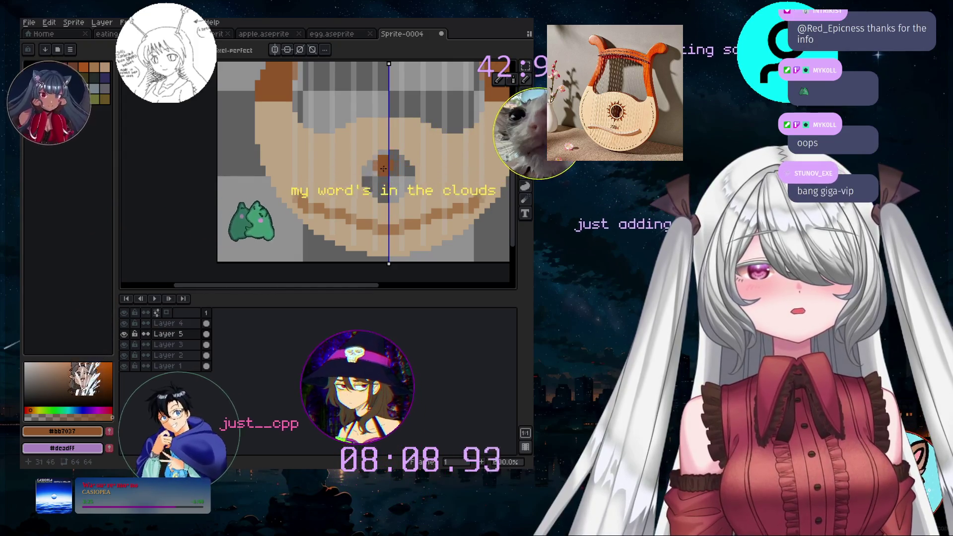
key(ctrl+z)
- Try mirrored brown pixels above the existing one, then undo them
scroll(396, 148, up, 1)
scroll(378, 138, up, 1)
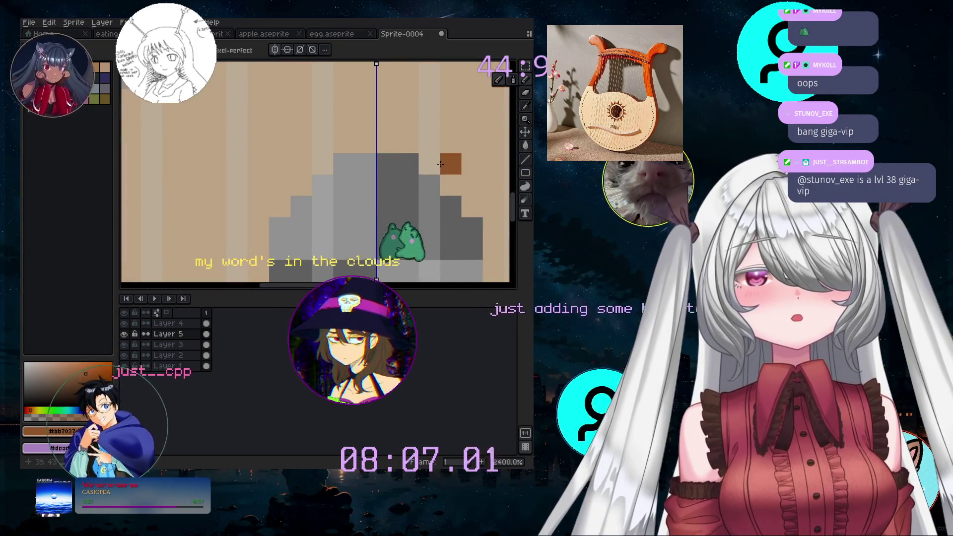
click(344, 121)
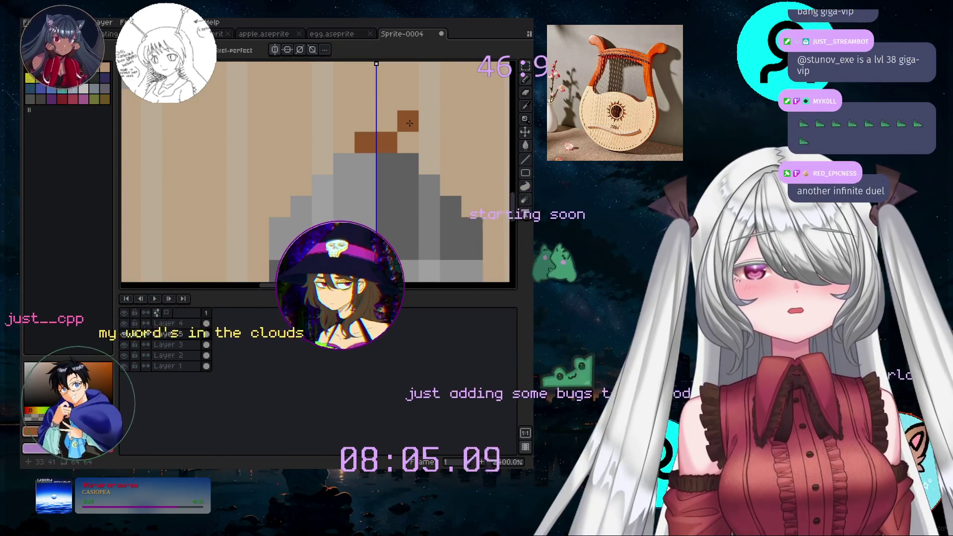
click(407, 120)
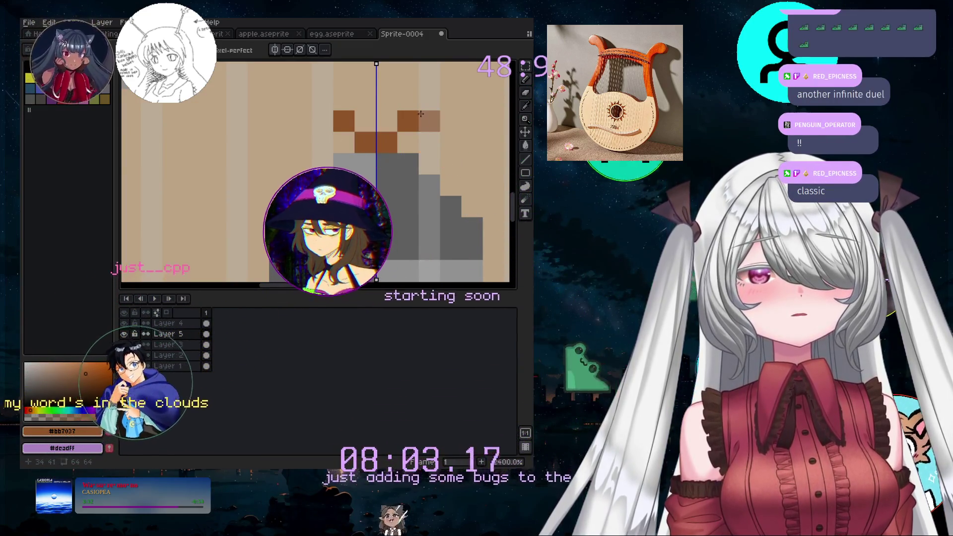
click(412, 100)
key(ctrl+z)
key(ctrl+z)
key(ctrl+z)
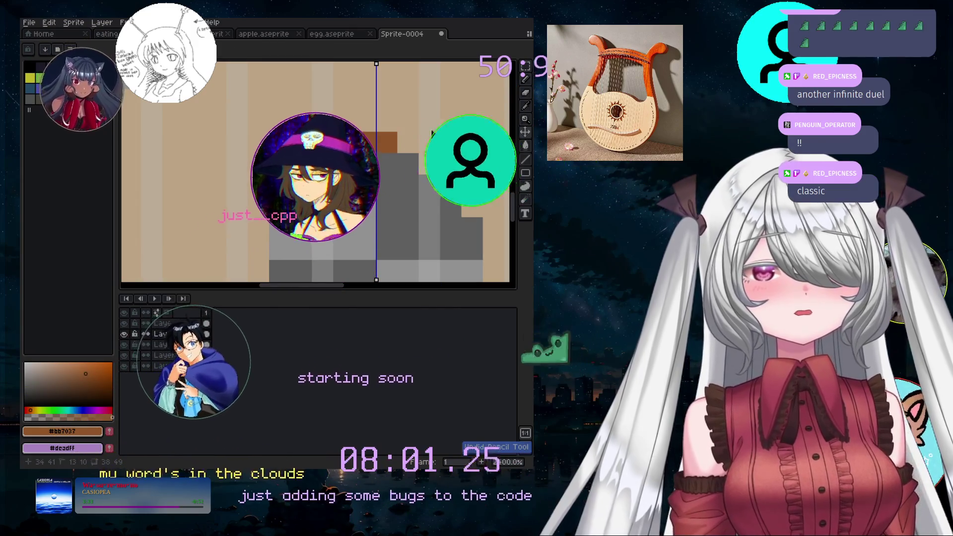
- Turn off vertical symmetry, test and undo single peak pixels, then make Layer 4 active
click(280, 50)
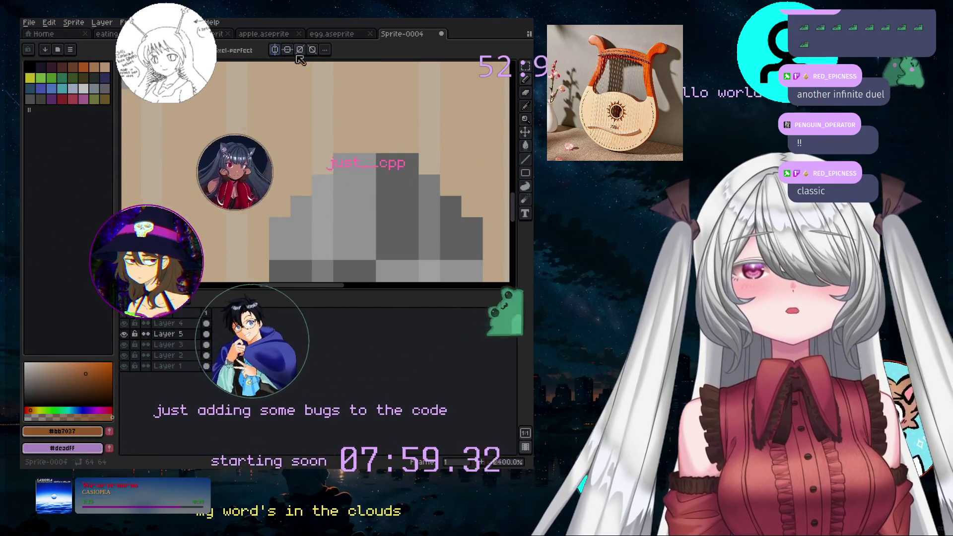
click(371, 145)
key(ctrl+z)
click(387, 147)
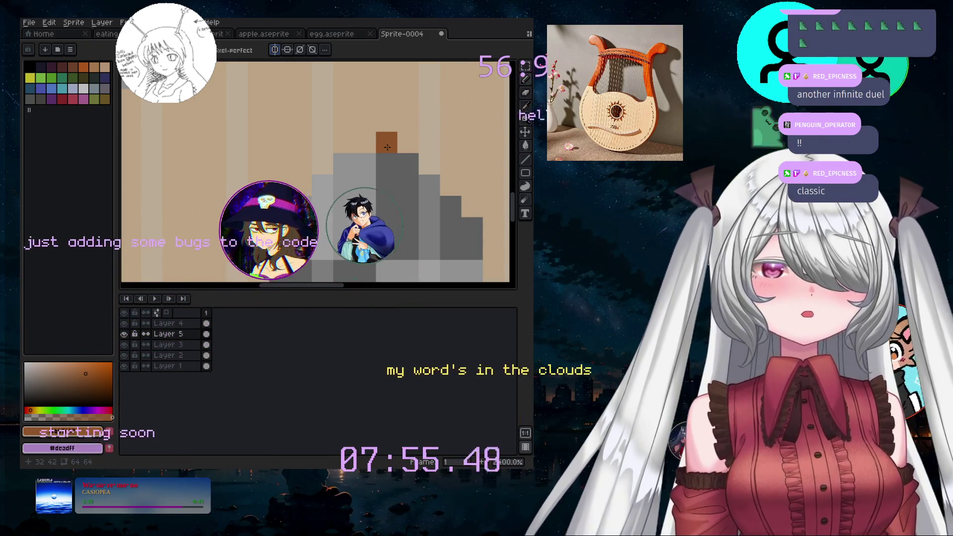
click(383, 102)
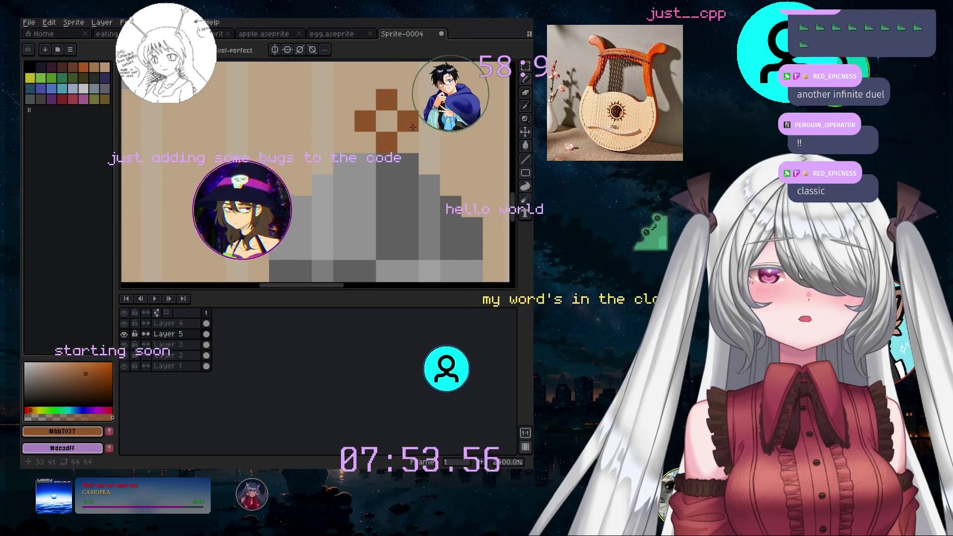
scroll(413, 127, down, 2)
key(ctrl+z)
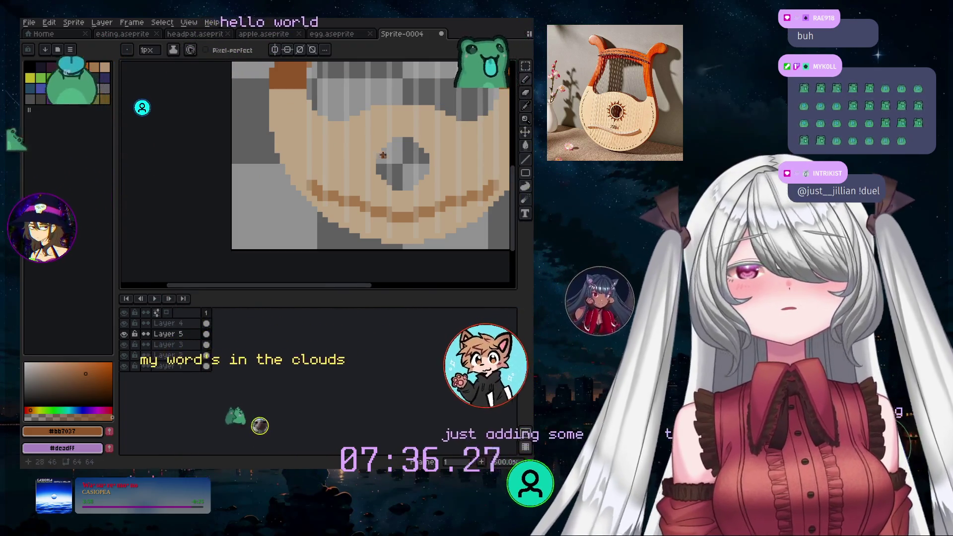
click(186, 324)
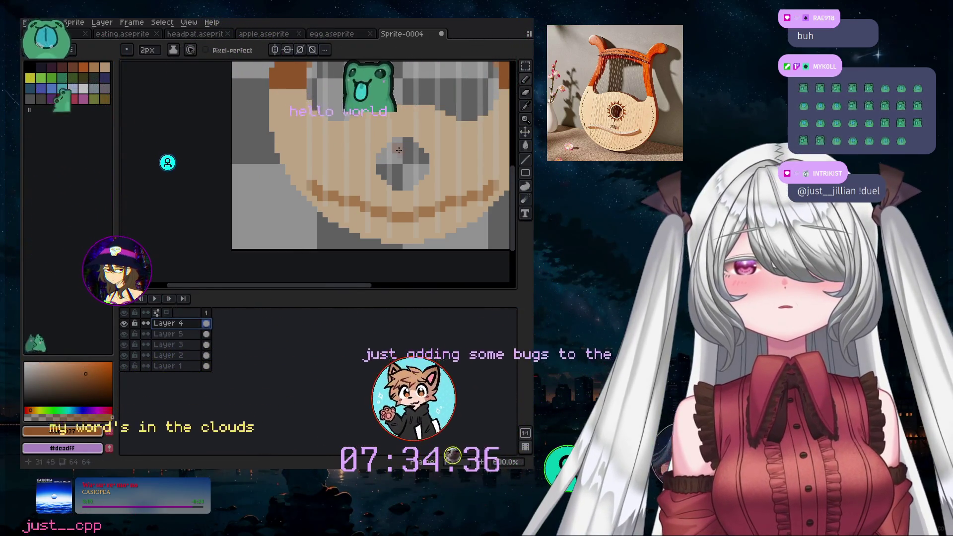
- Make Layer 3 the active layer in the Layers panel
scroll(399, 150, up, 13)
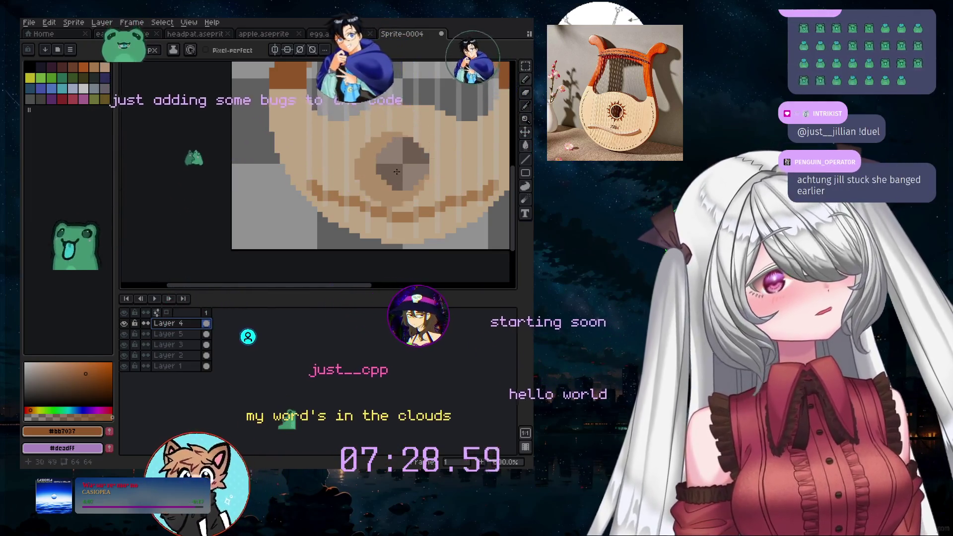
click(183, 335)
click(185, 344)
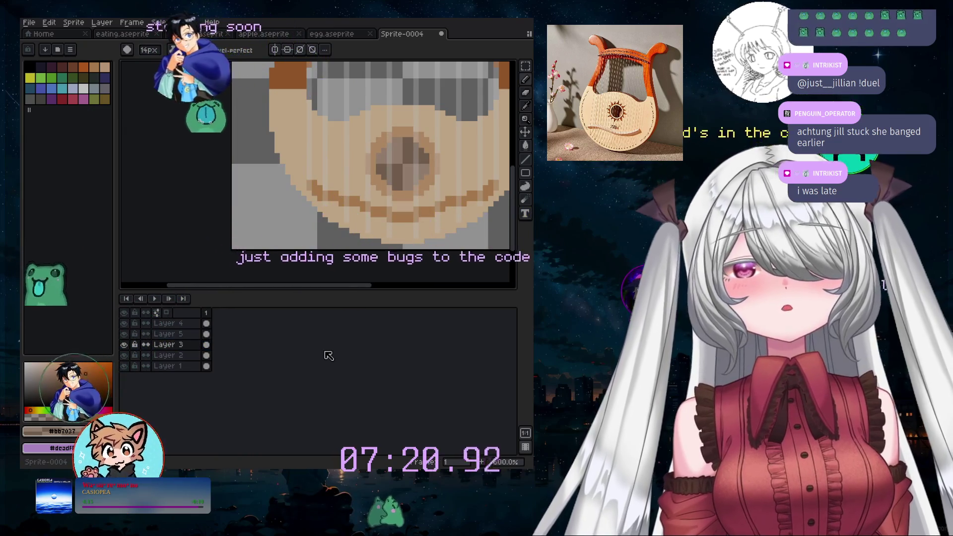
scroll(369, 268, down, 3)
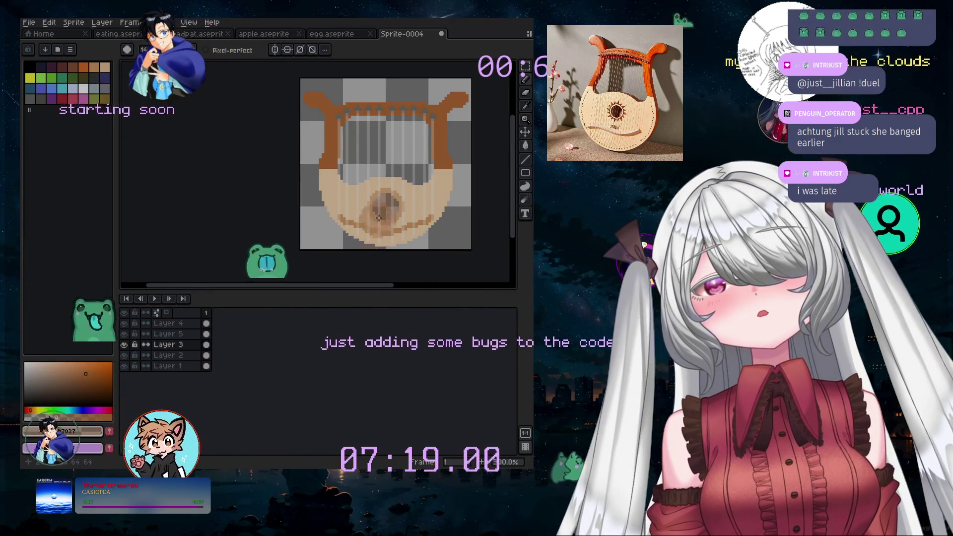
scroll(372, 184, up, 3)
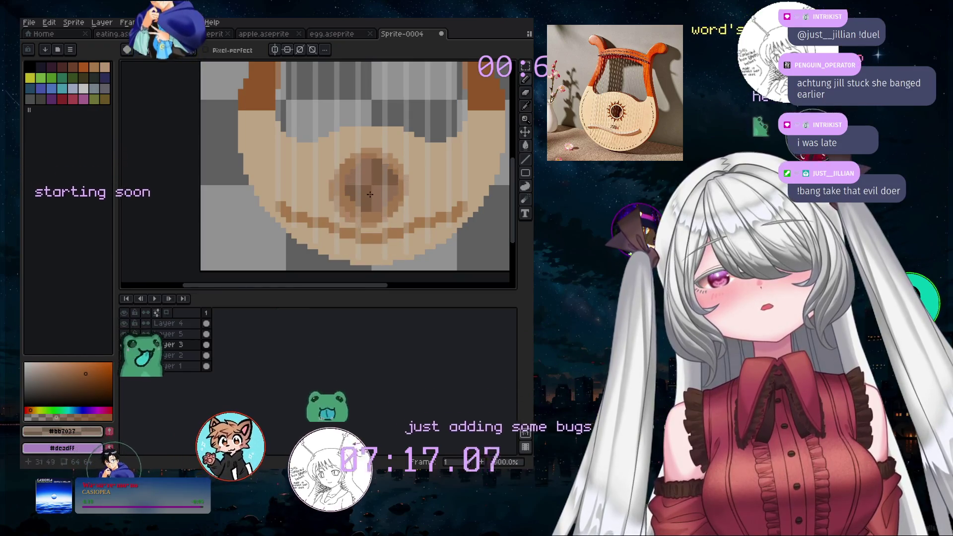
scroll(373, 182, up, 2)
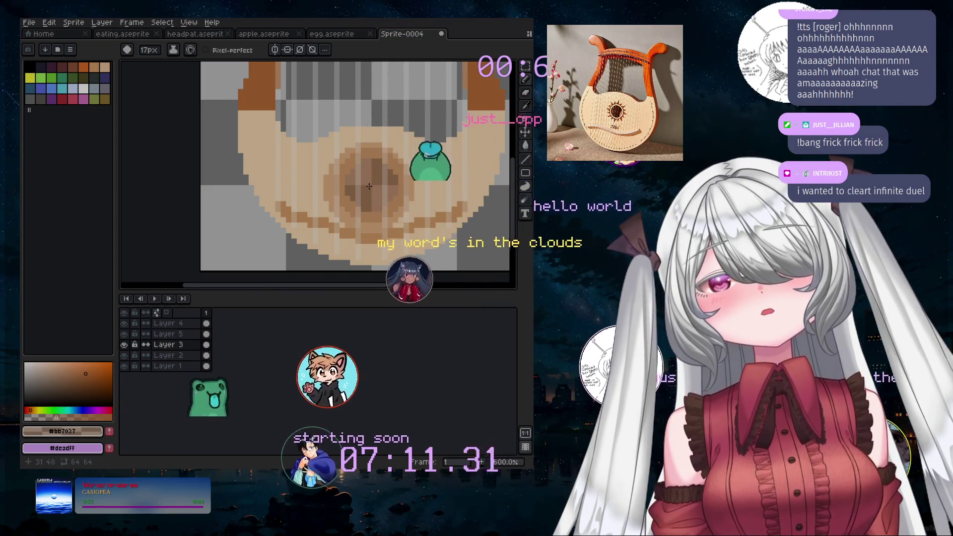
- Undo the dark stroke, set the brush to 12px, and paint brown into the sound hole
key(ctrl+z)
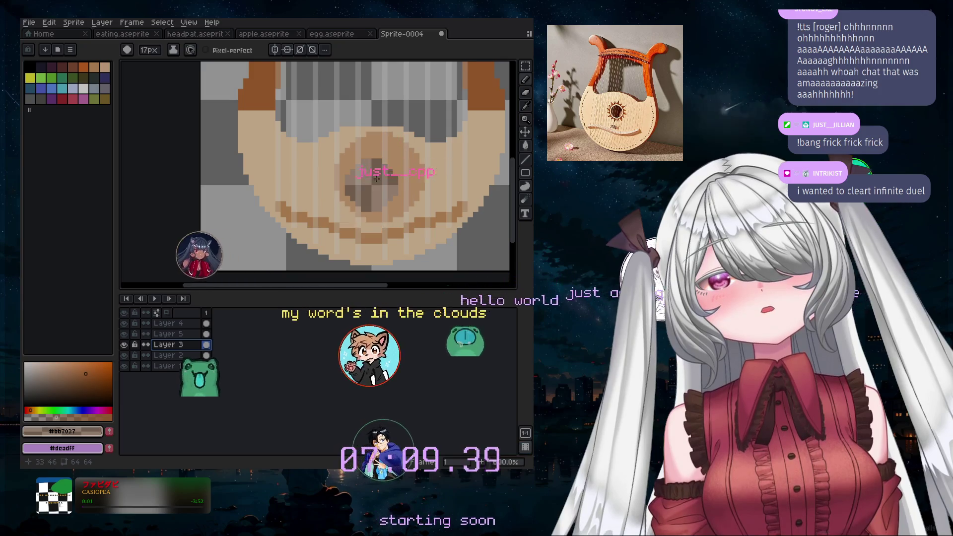
scroll(376, 178, down, 1)
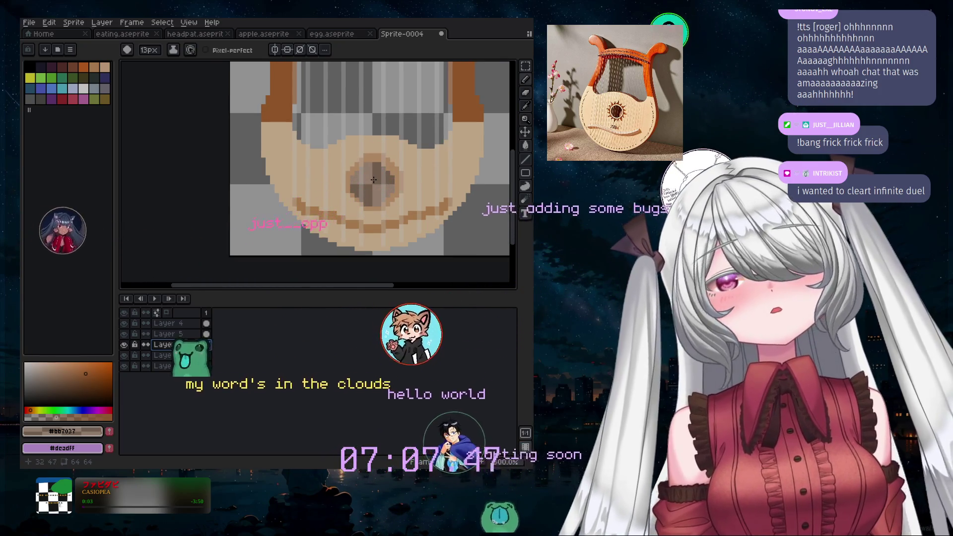
key(minus)
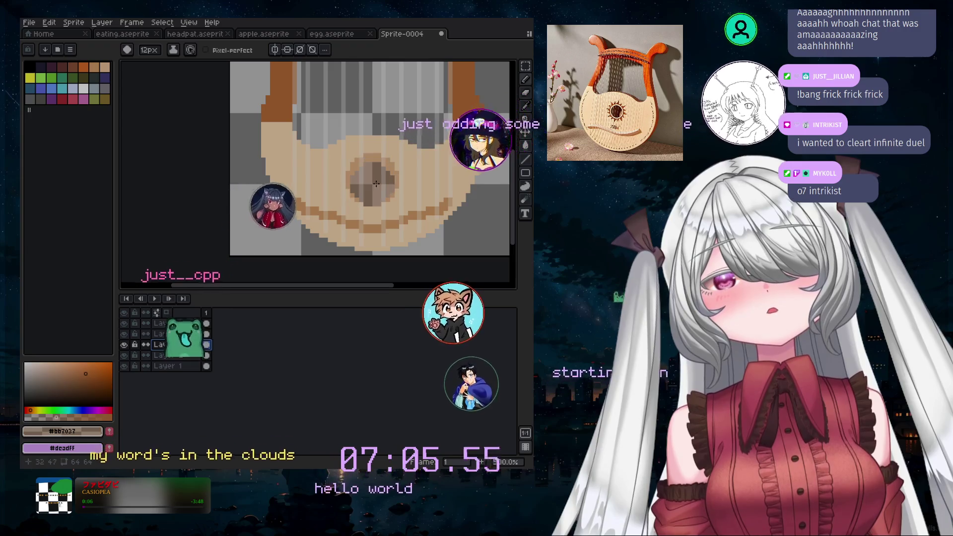
scroll(377, 185, up, 1)
scroll(373, 185, up, 1)
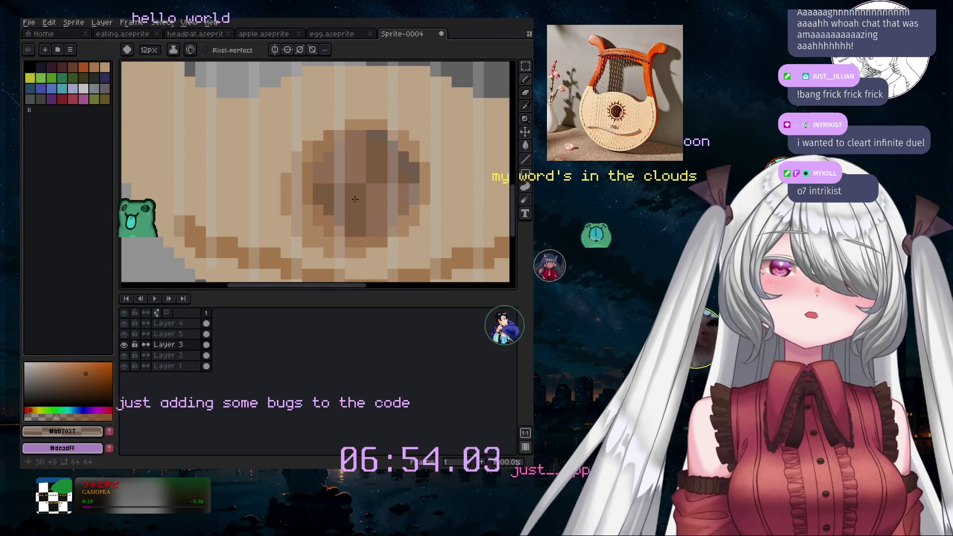
key(v)
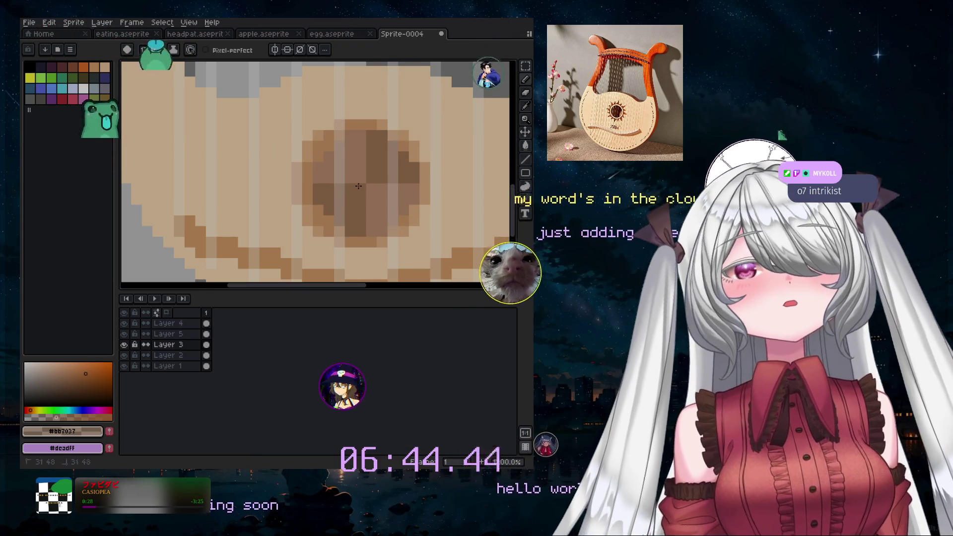
click(426, 154)
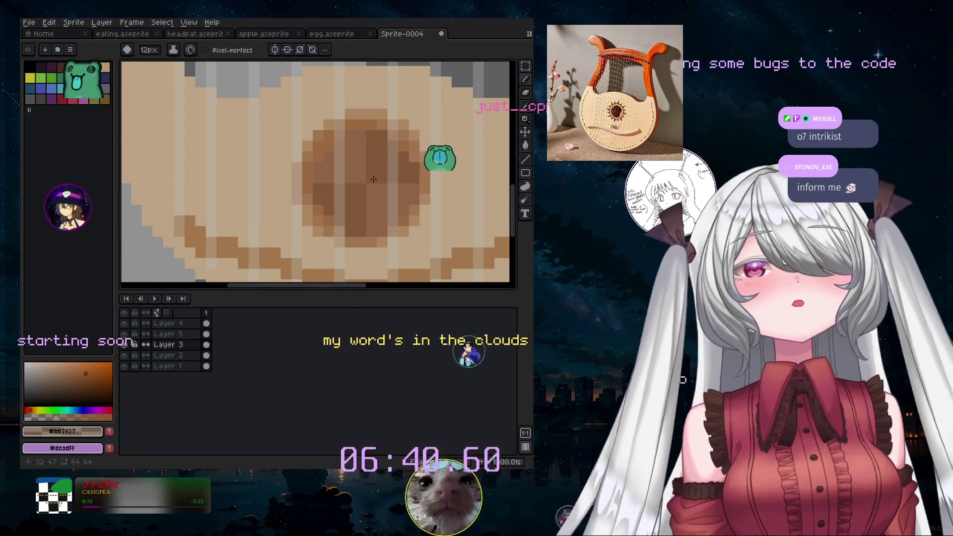
scroll(442, 211, down, 1)
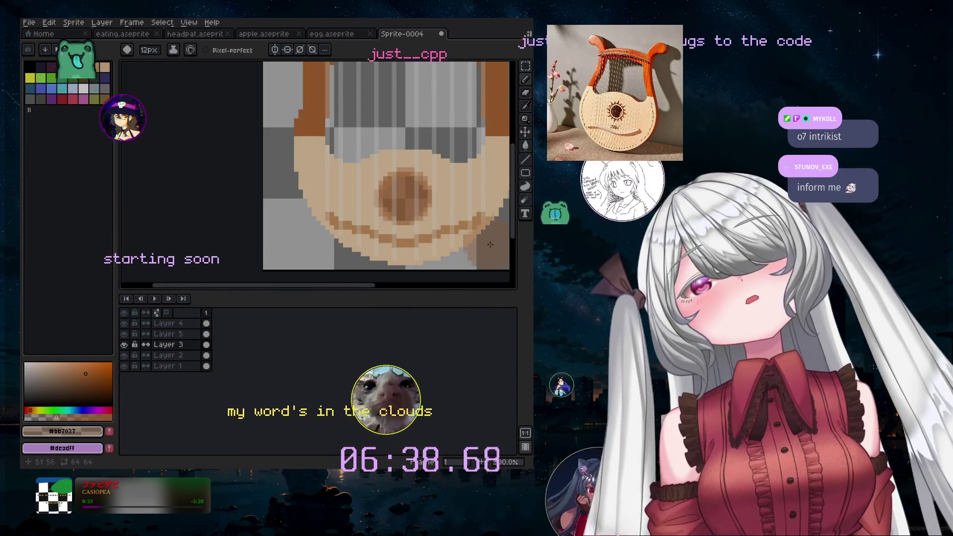
scroll(412, 205, up, 1)
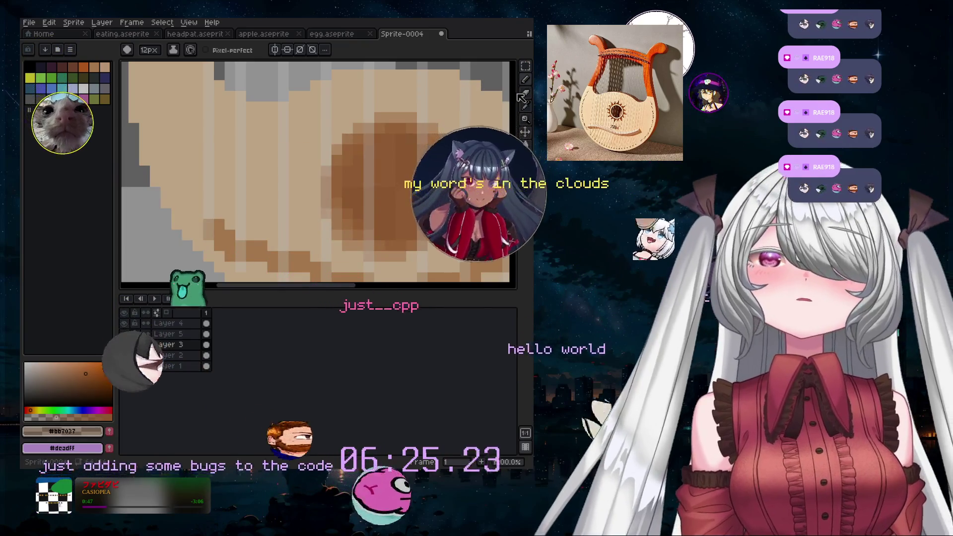
- Erase the centre of the brown sound hole with a 10px eraser, leaving a ring
key(b)
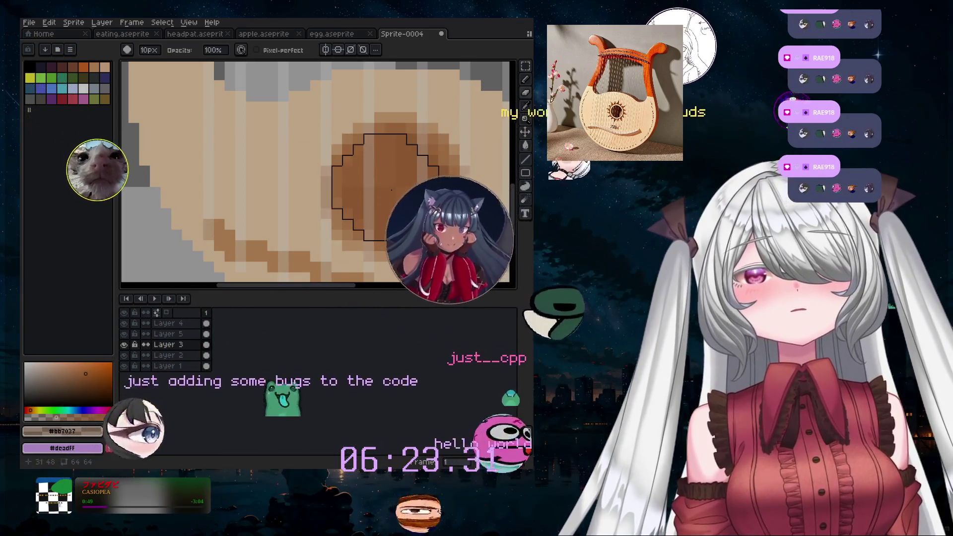
key(e)
scroll(383, 287, down, 3)
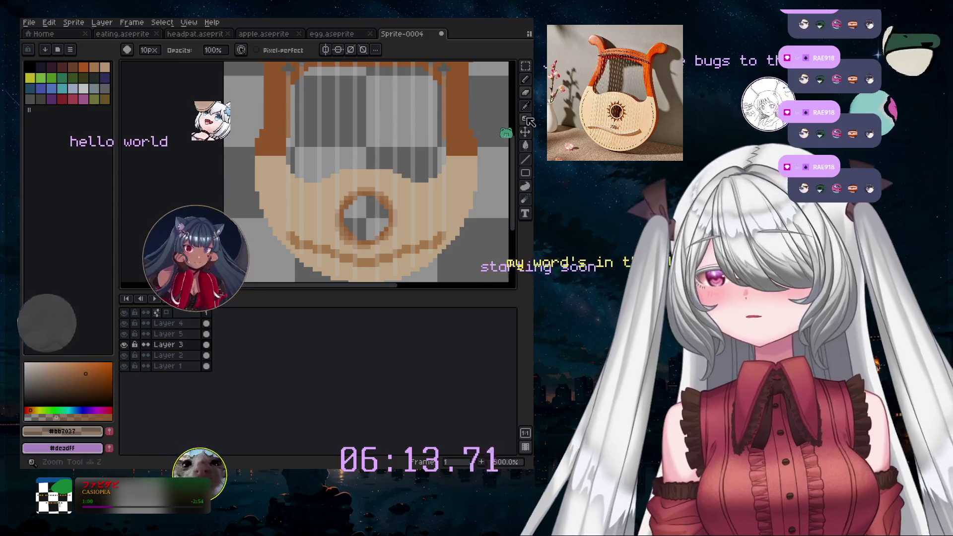
scroll(521, 107, up, 3)
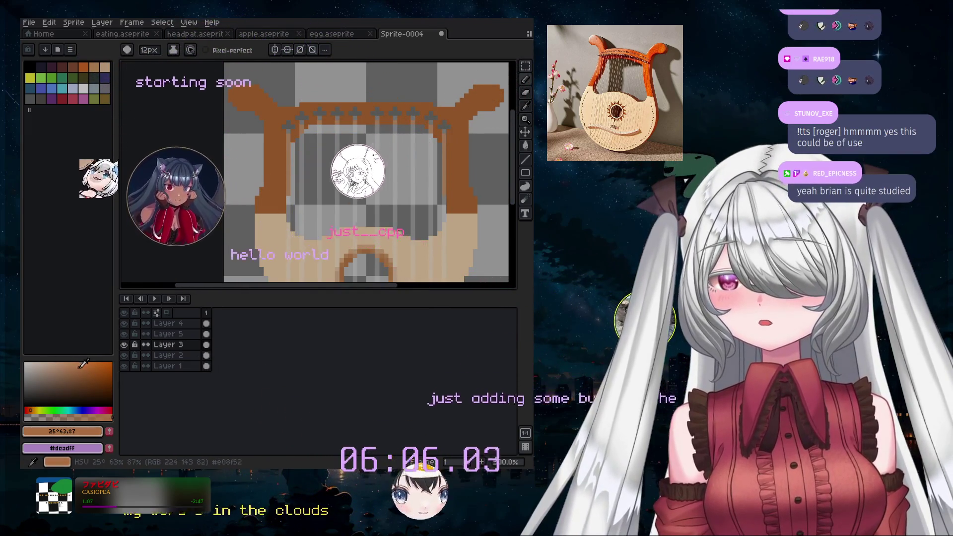
- Shrink the brush to 1px, eyedrop the artwork's brown, and draw a horizontal line across the lyre's top
key(minus)
key(minus)
key(minus)
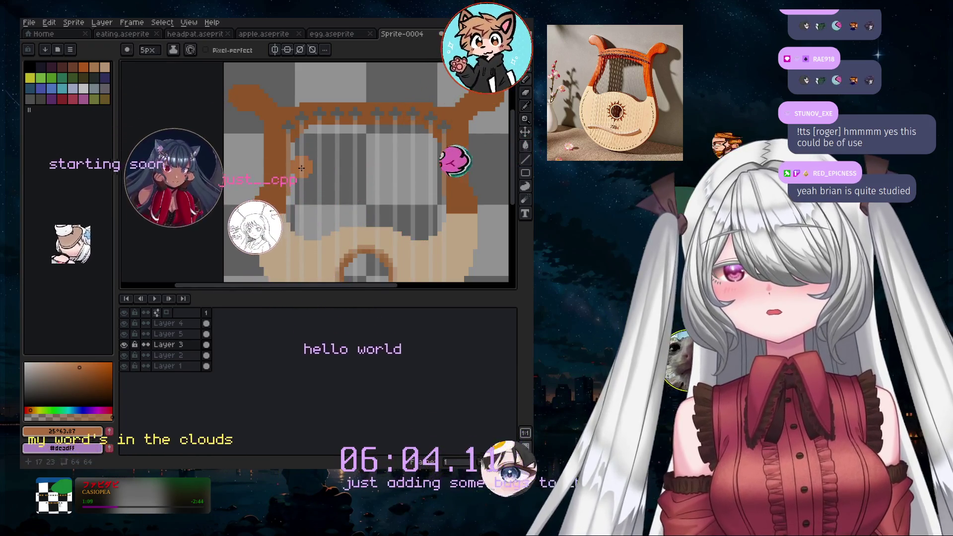
key(minus)
key(minus)
key(minus)
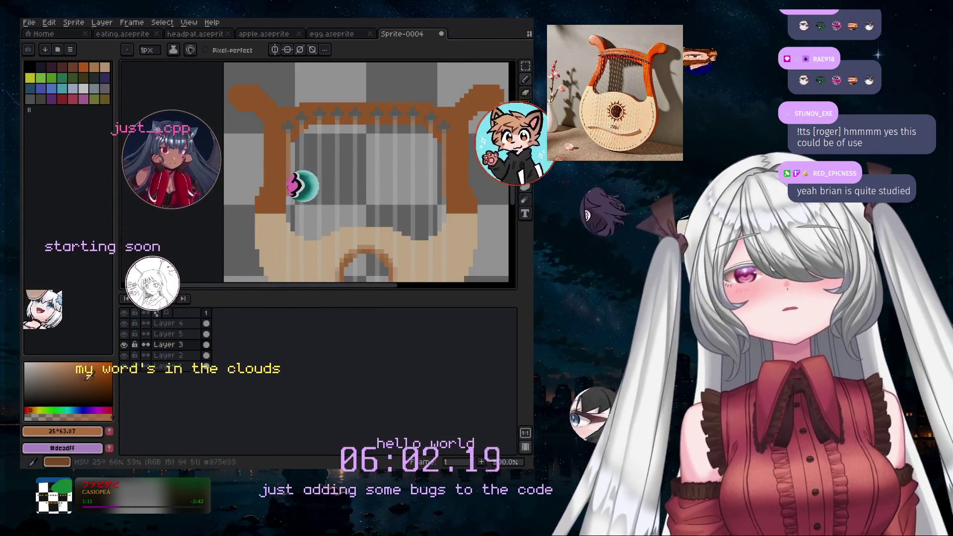
alt+click(445, 112)
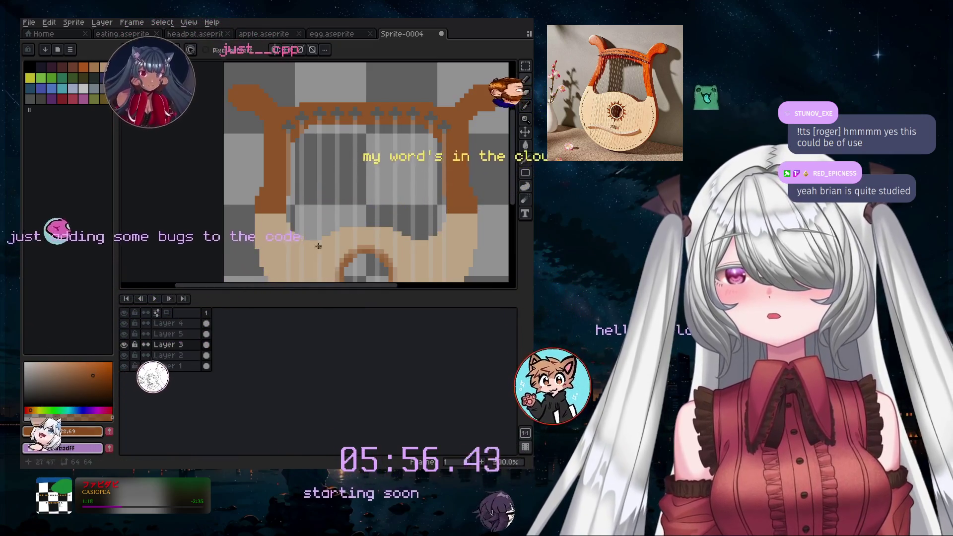
scroll(311, 208, up, 3)
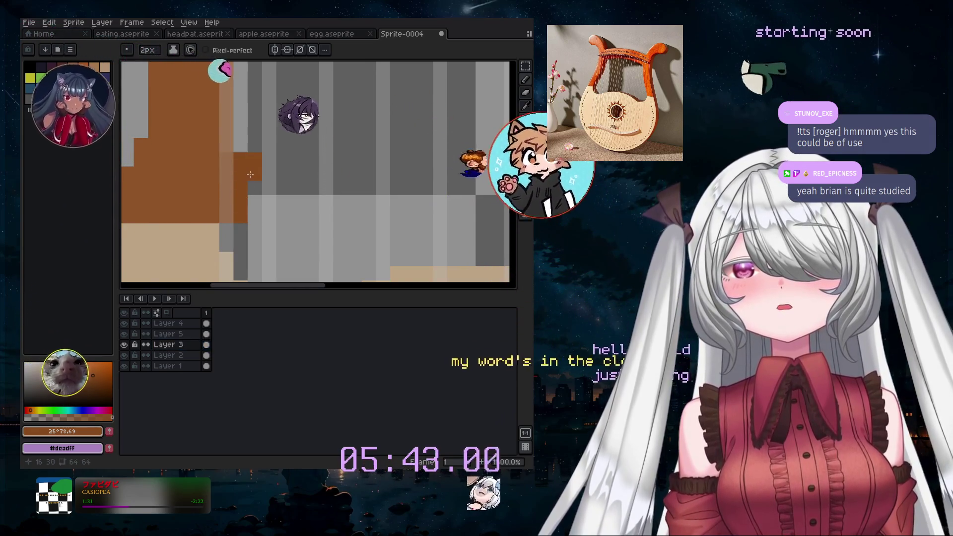
scroll(245, 164, down, 3)
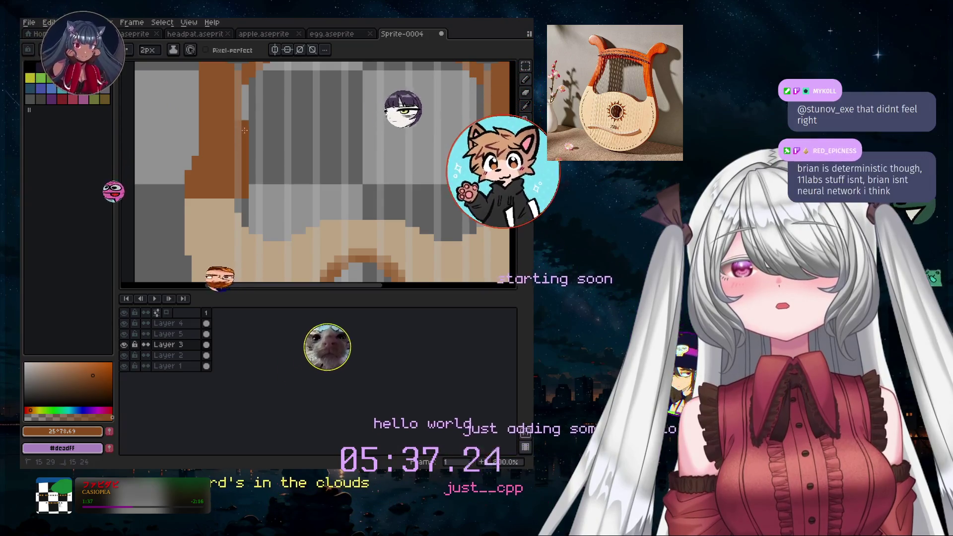
scroll(322, 156, down, 2)
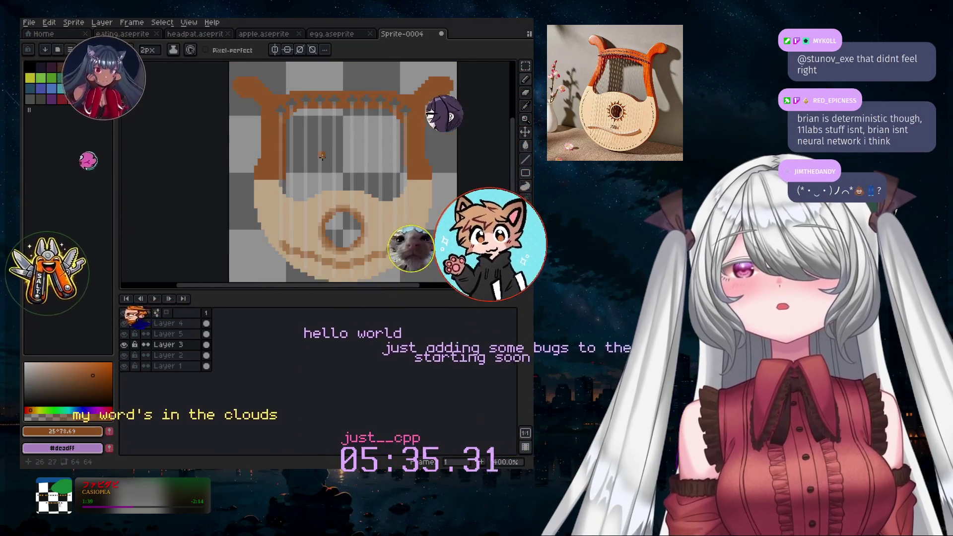
scroll(287, 115, up, 2)
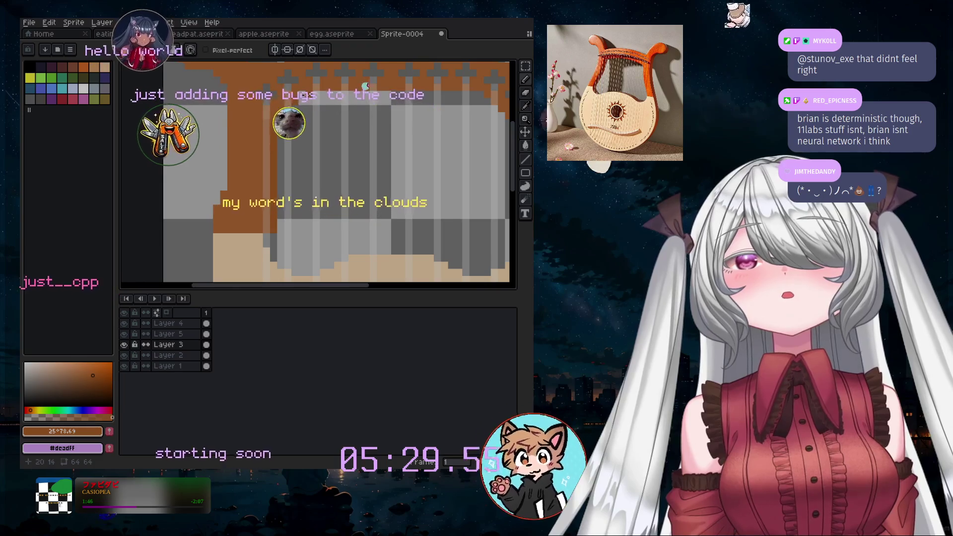
drag(300, 100, 476, 96)
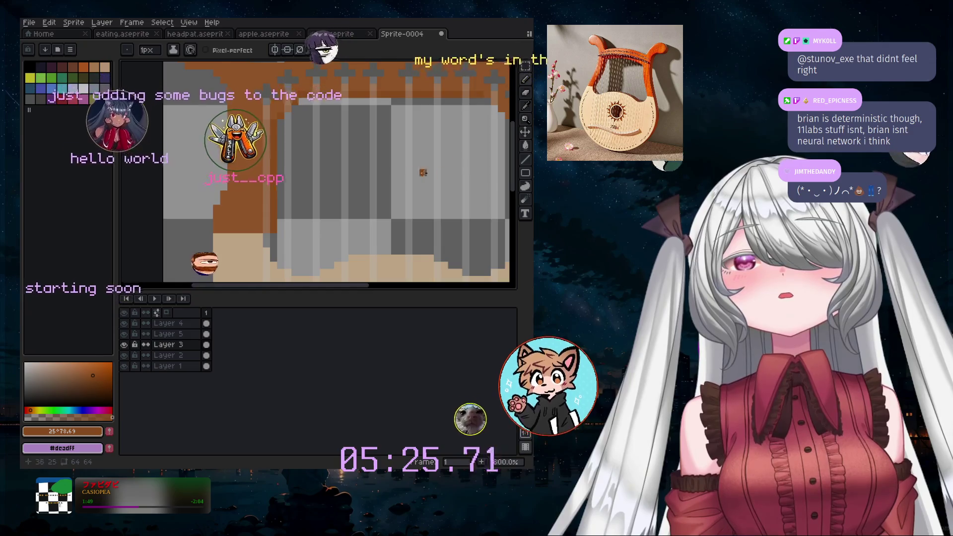
scroll(423, 173, down, 2)
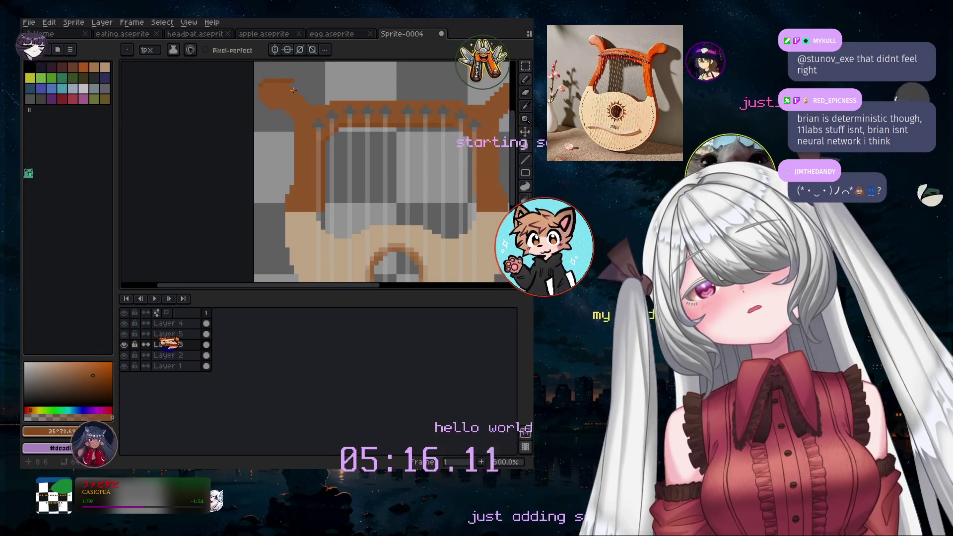
scroll(293, 90, up, 1)
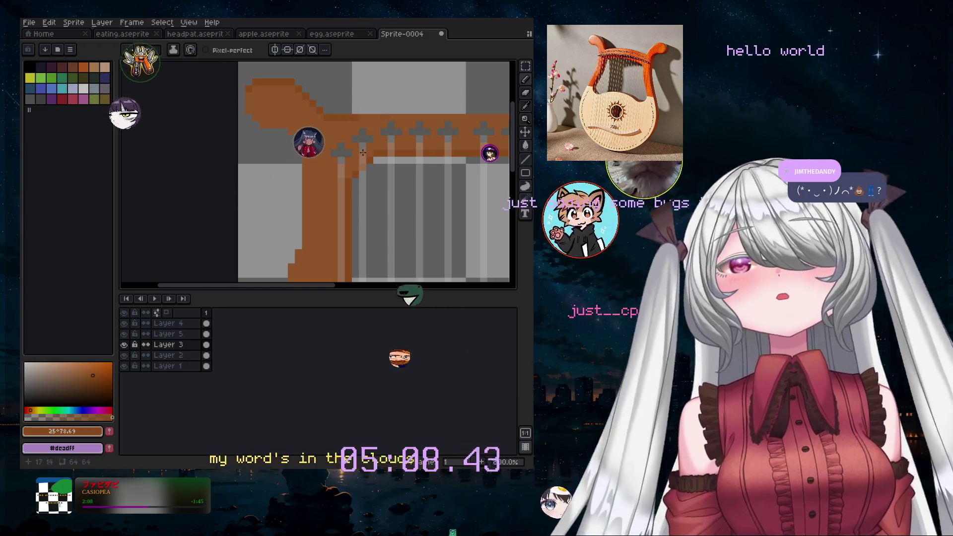
- Widen the palette panel beside the canvas by dragging its splitter
drag(115, 297, 163, 298)
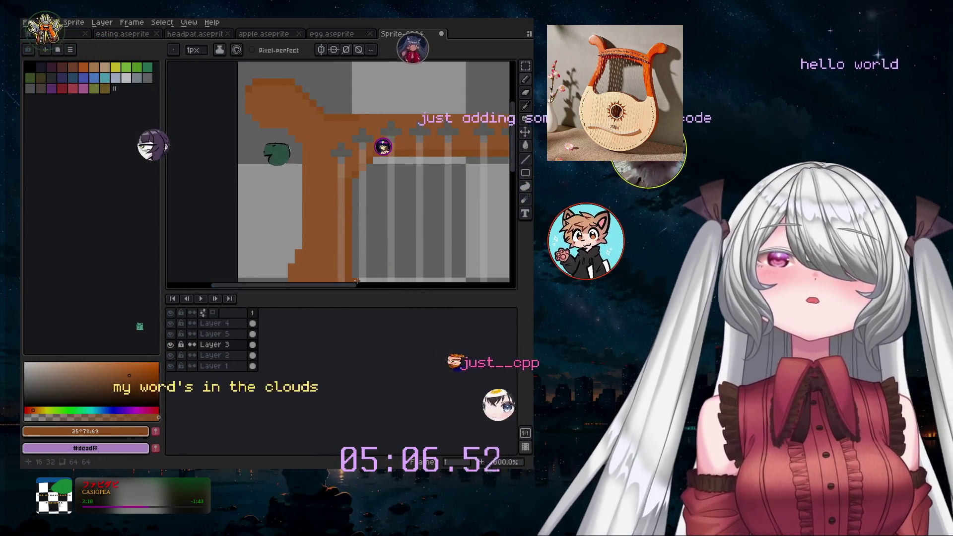
scroll(394, 203, down, 1)
scroll(395, 204, down, 1)
scroll(394, 203, down, 1)
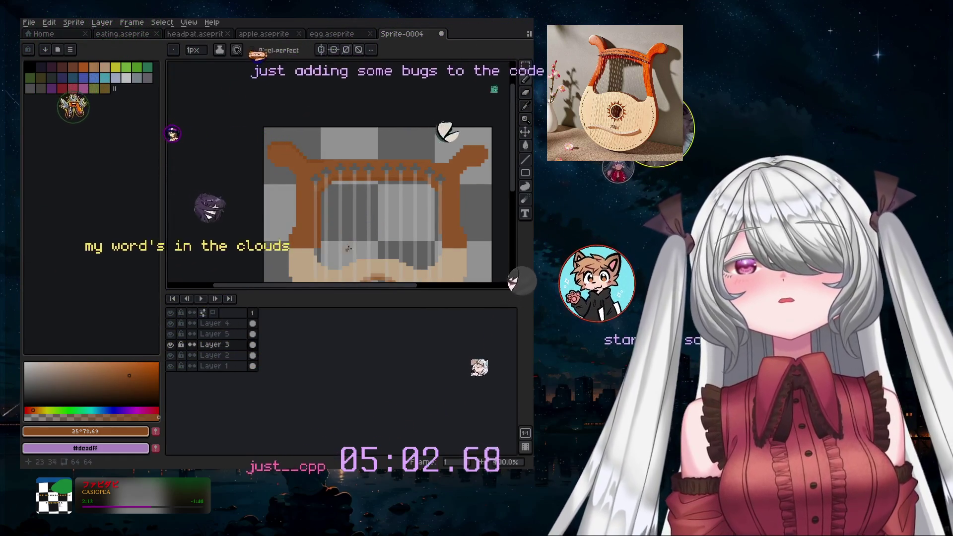
scroll(348, 249, up, 1)
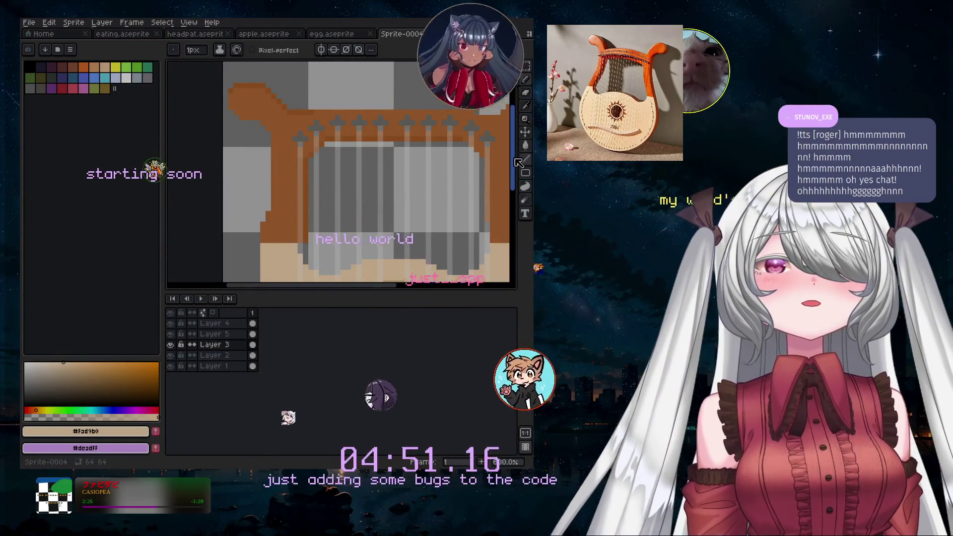
- Return to the 1px Pencil in pale tan and draw a stroke across the lower body
scroll(504, 154, down, 5)
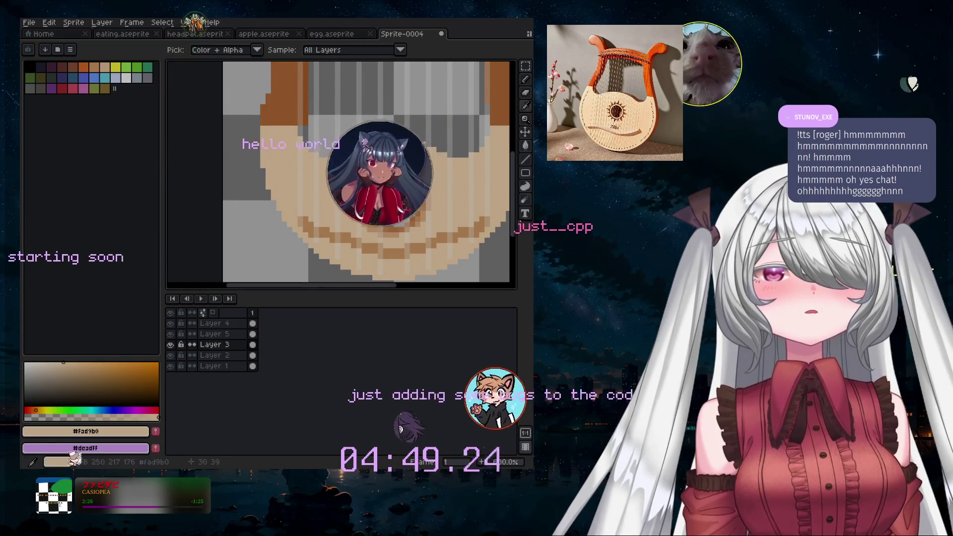
click(524, 81)
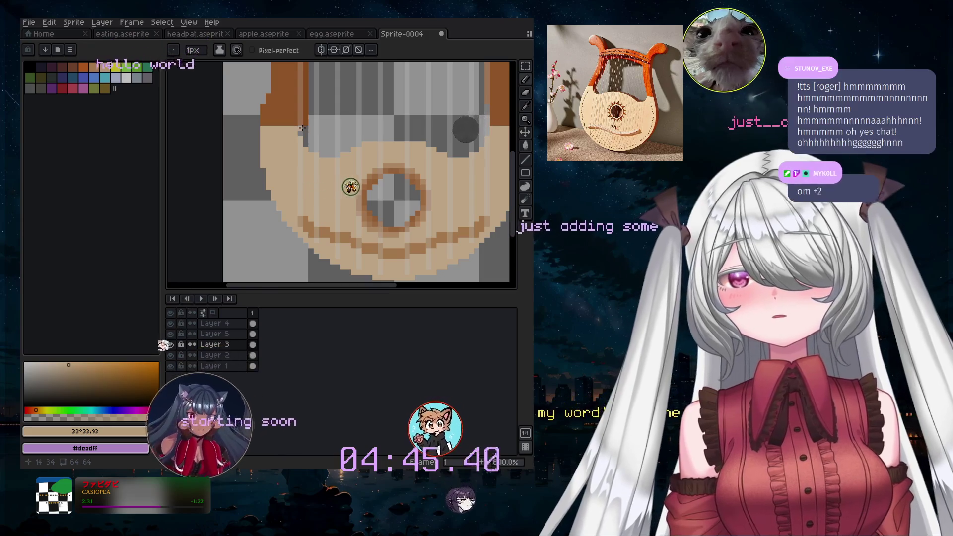
scroll(321, 139, up, 3)
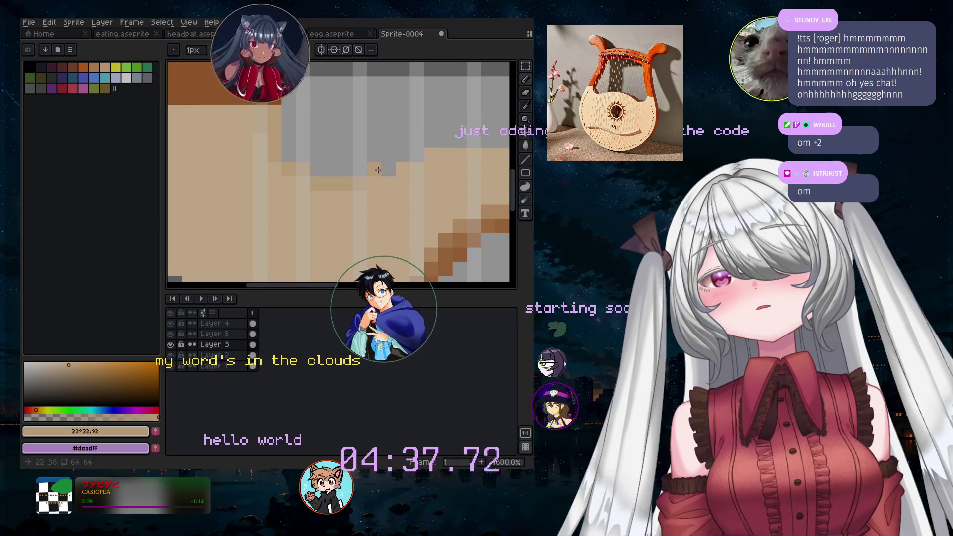
scroll(454, 139, down, 3)
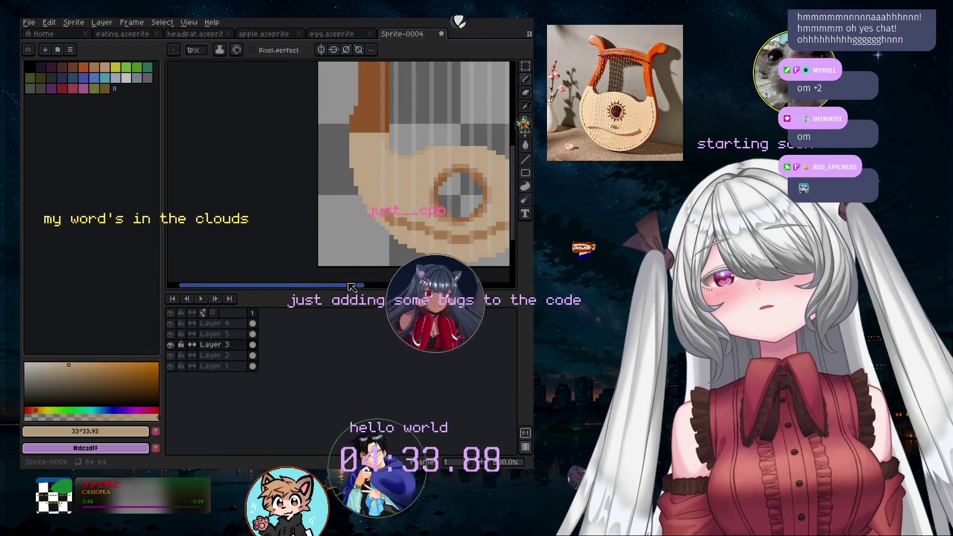
drag(353, 285, 412, 290)
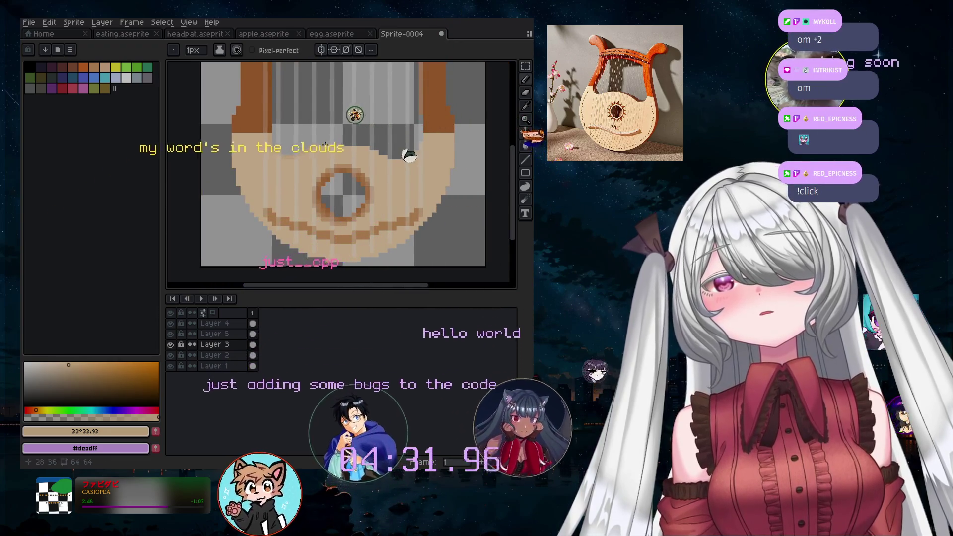
scroll(323, 145, up, 2)
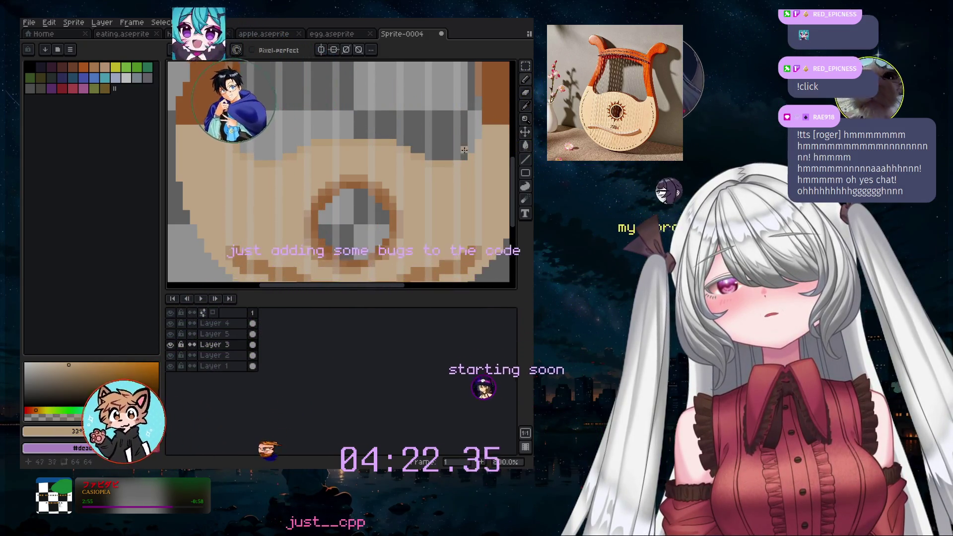
scroll(431, 129, down, 2)
scroll(392, 174, down, 1)
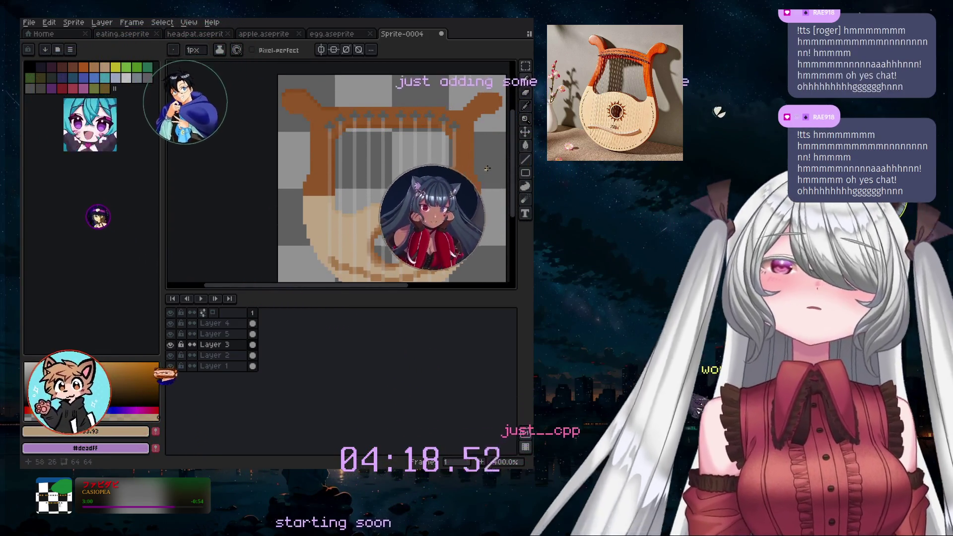
scroll(469, 192, up, 2)
scroll(462, 190, down, 1)
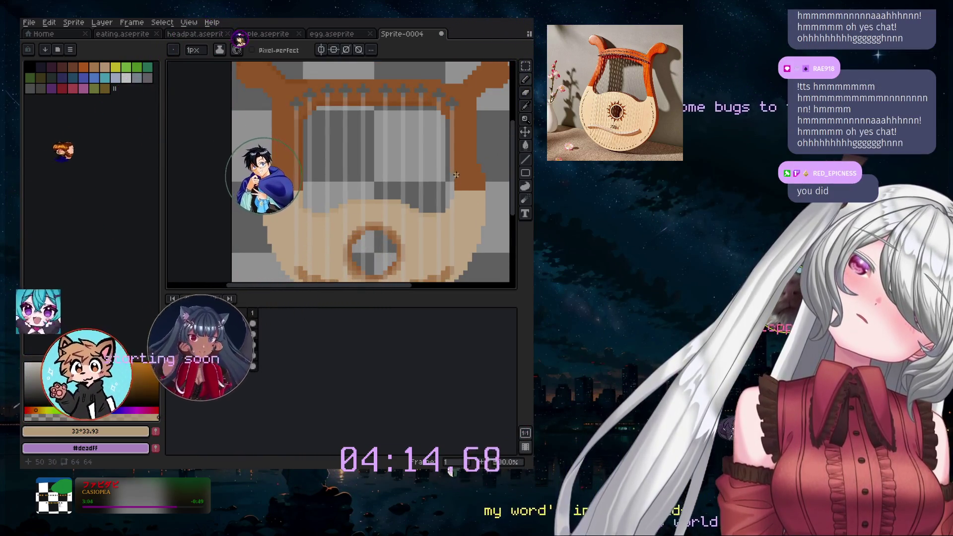
scroll(456, 170, down, 2)
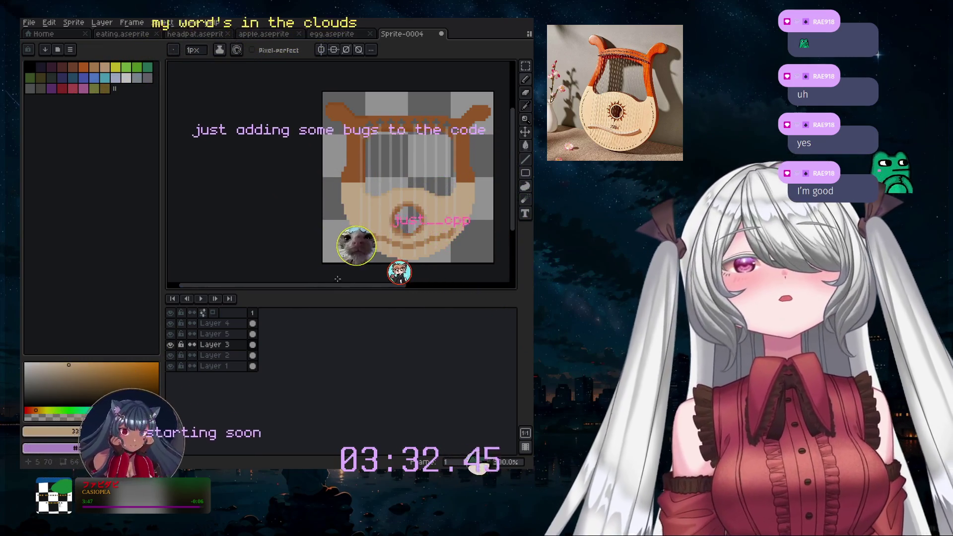
- Draw a short tan line beneath the sound hole, then switch to the 10px Eraser
drag(340, 287, 363, 287)
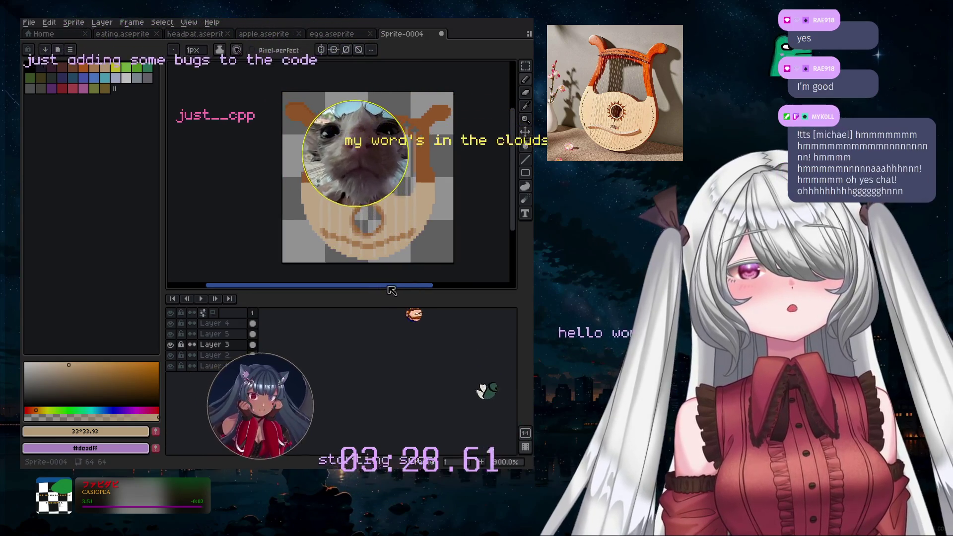
scroll(395, 166, up, 1)
scroll(395, 166, up, 1)
scroll(334, 251, up, 1)
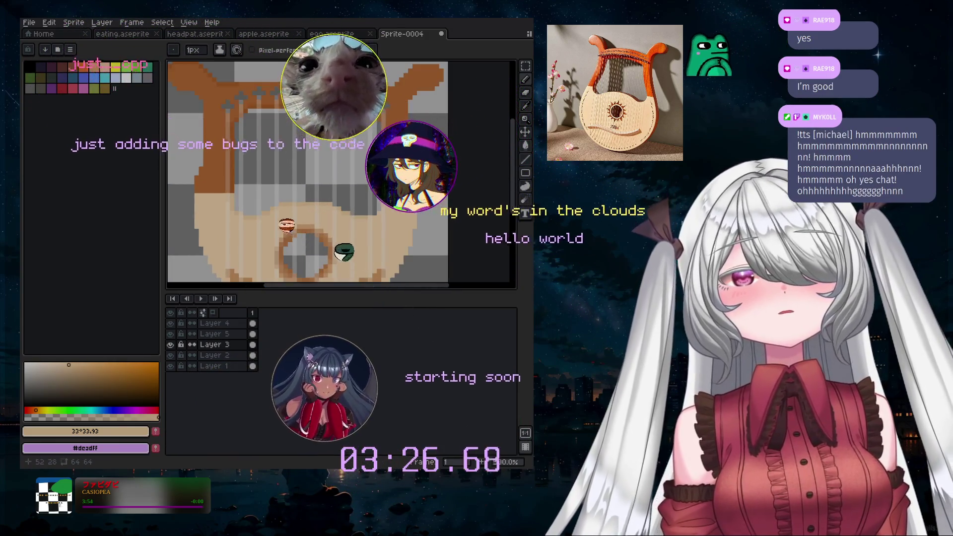
scroll(237, 148, up, 1)
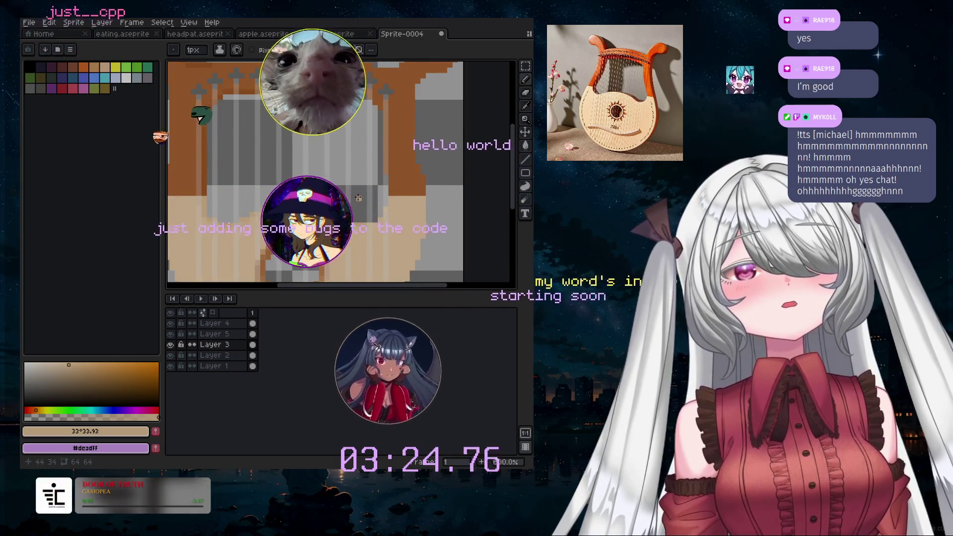
scroll(354, 208, down, 1)
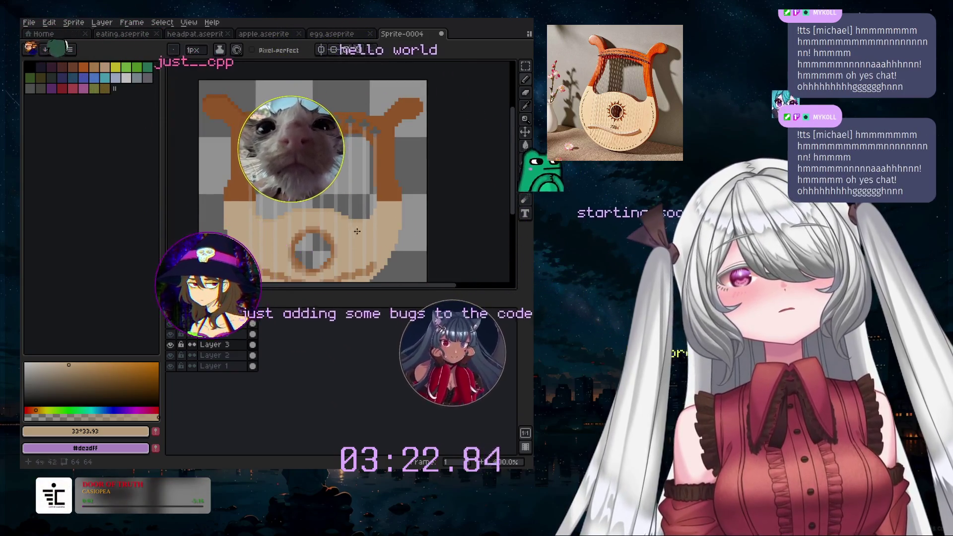
scroll(506, 214, down, 1)
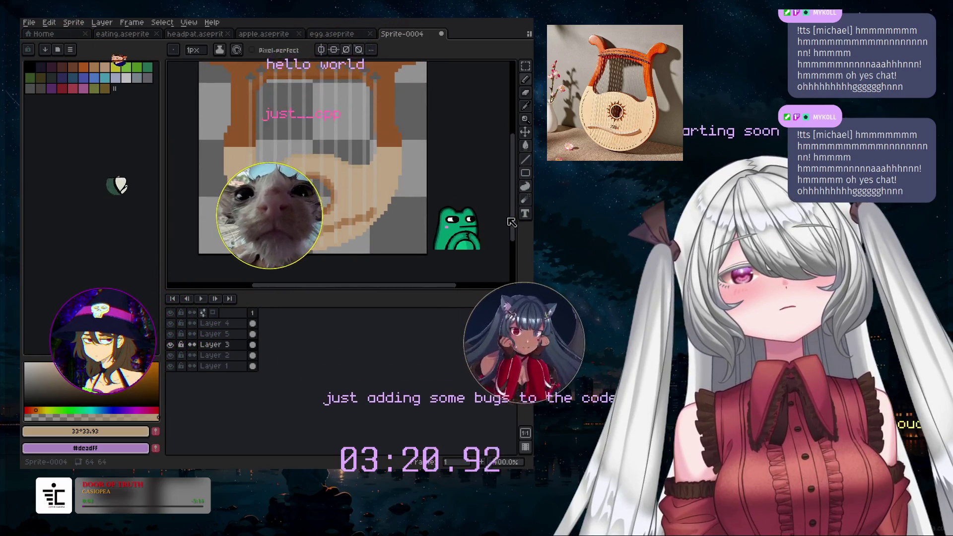
scroll(485, 214, up, 1)
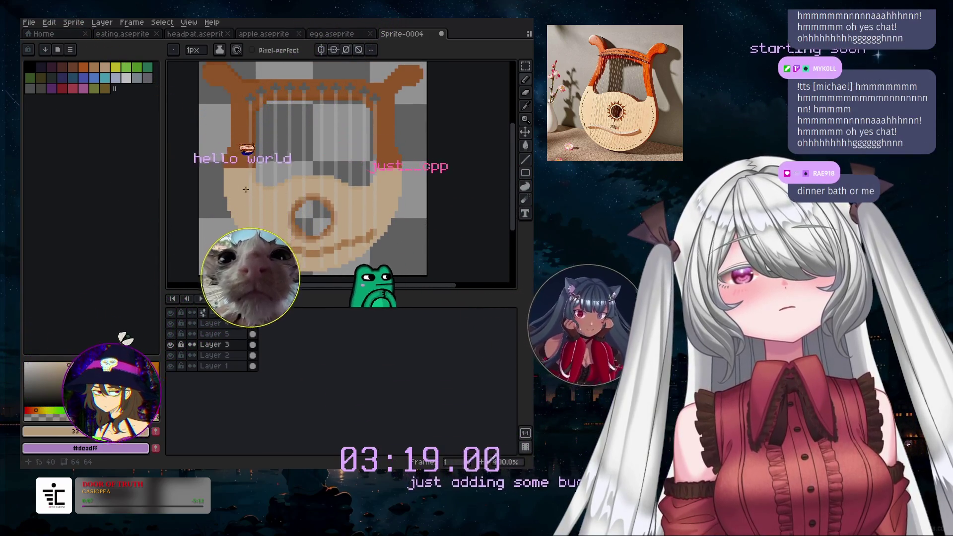
key(e)
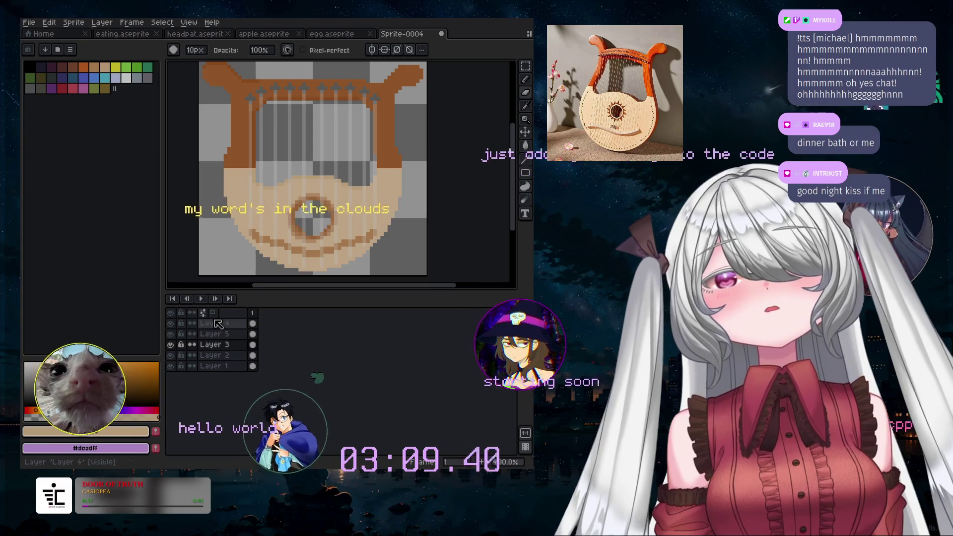
- Move Layer 4 down the layer stack and dismiss the File menu without choosing anything
drag(213, 323, 235, 366)
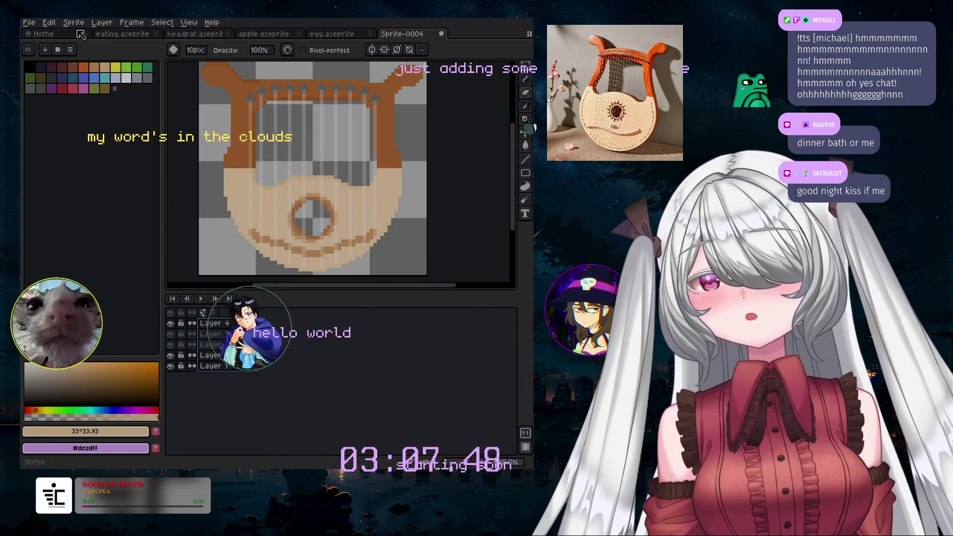
click(29, 22)
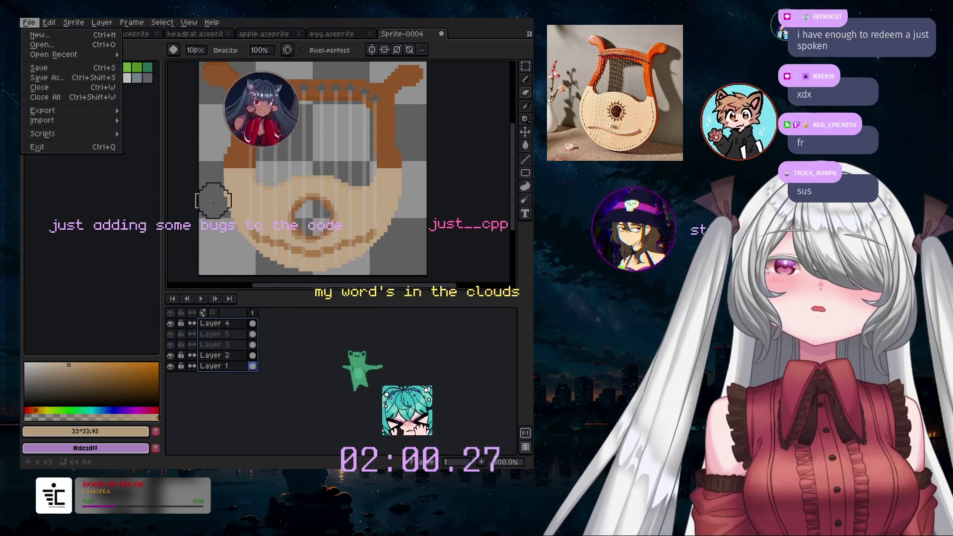
key(Escape)
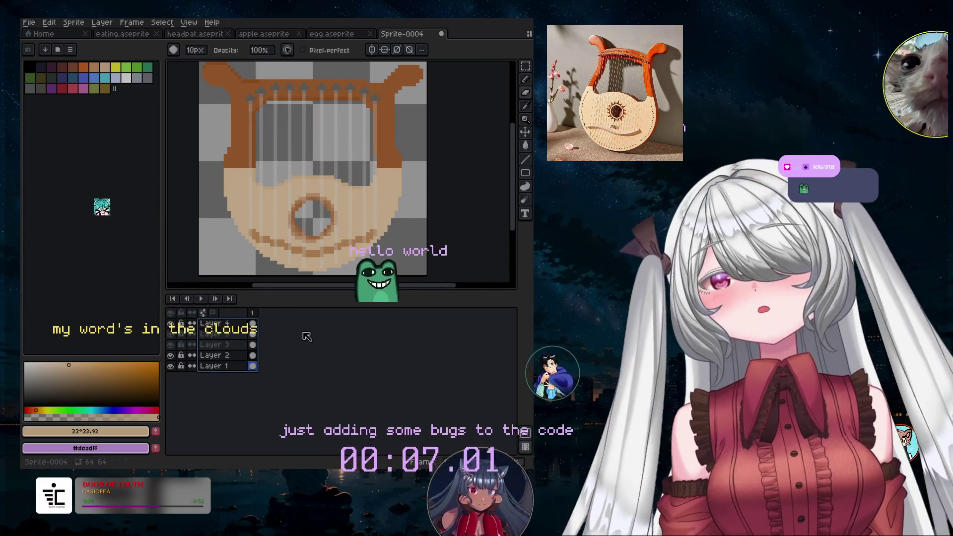
scroll(298, 172, down, 1)
scroll(298, 172, down, 2)
scroll(318, 169, up, 2)
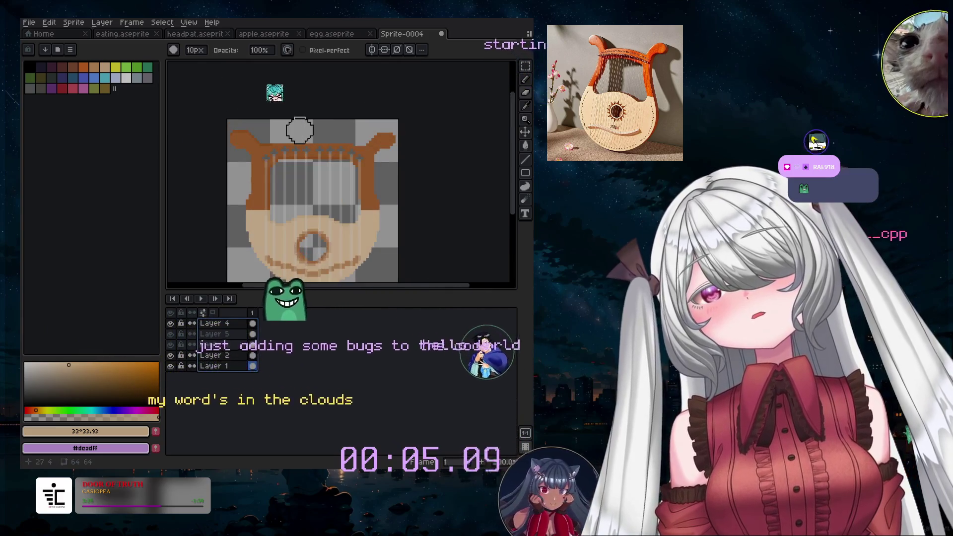
drag(373, 288, 359, 289)
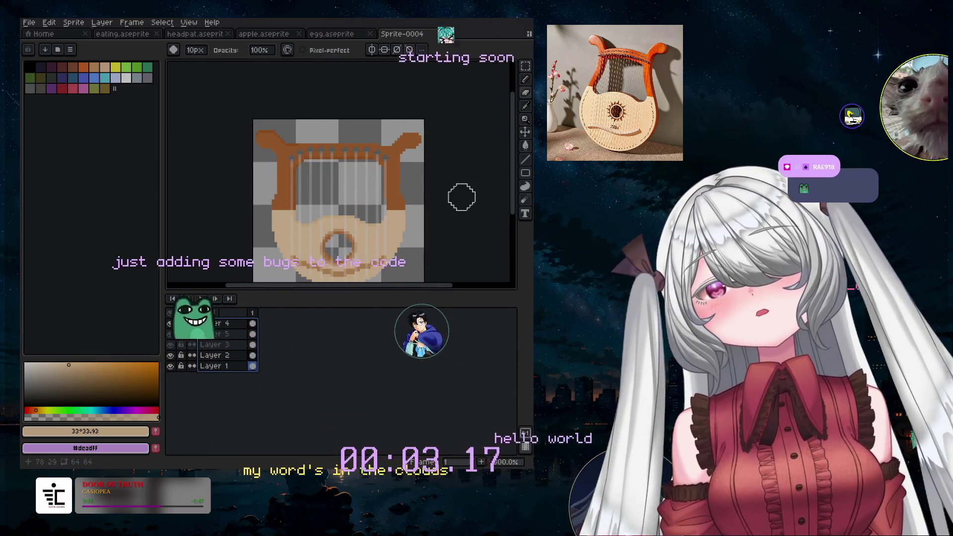
drag(516, 179, 511, 196)
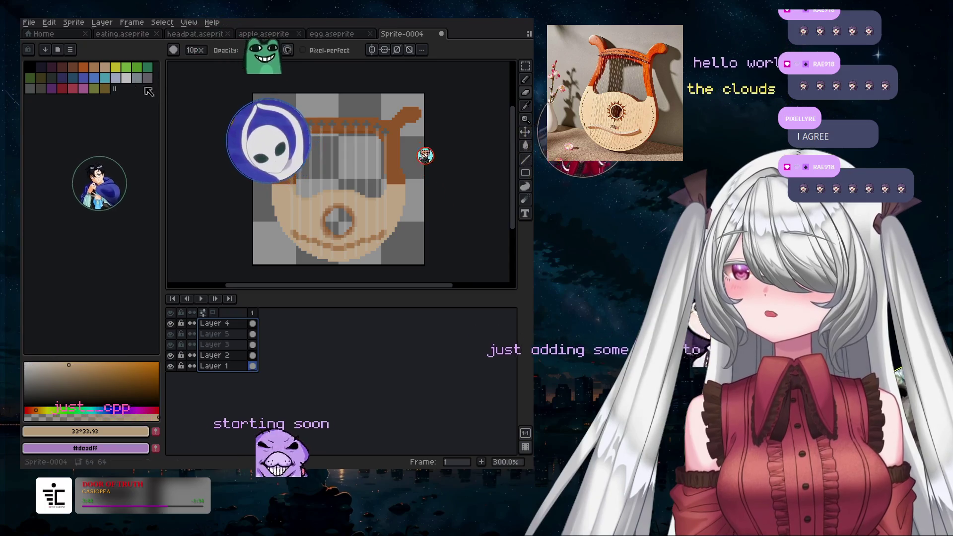
click(28, 22)
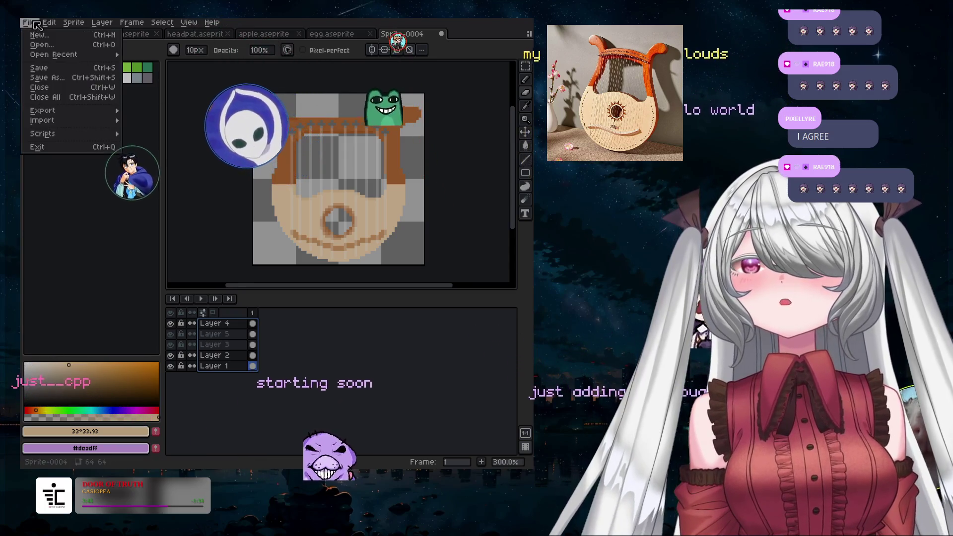
- In Save As, browse via just-stream into the just-art folder and clear the Sprite-0004 name
click(58, 78)
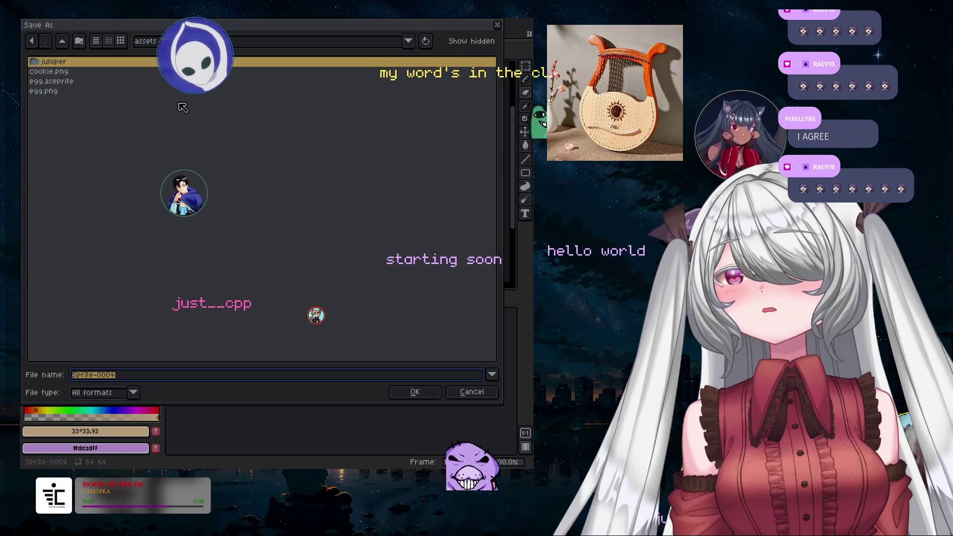
click(408, 41)
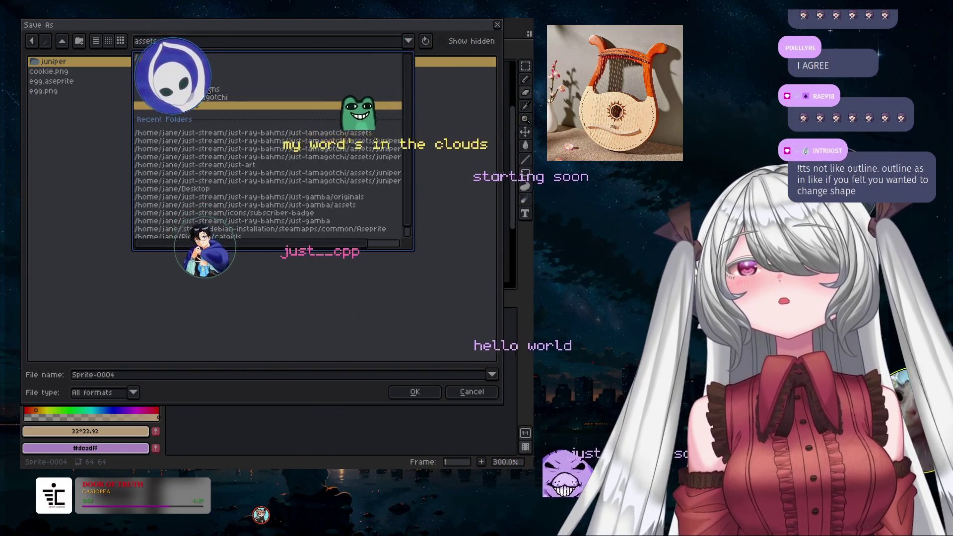
click(183, 82)
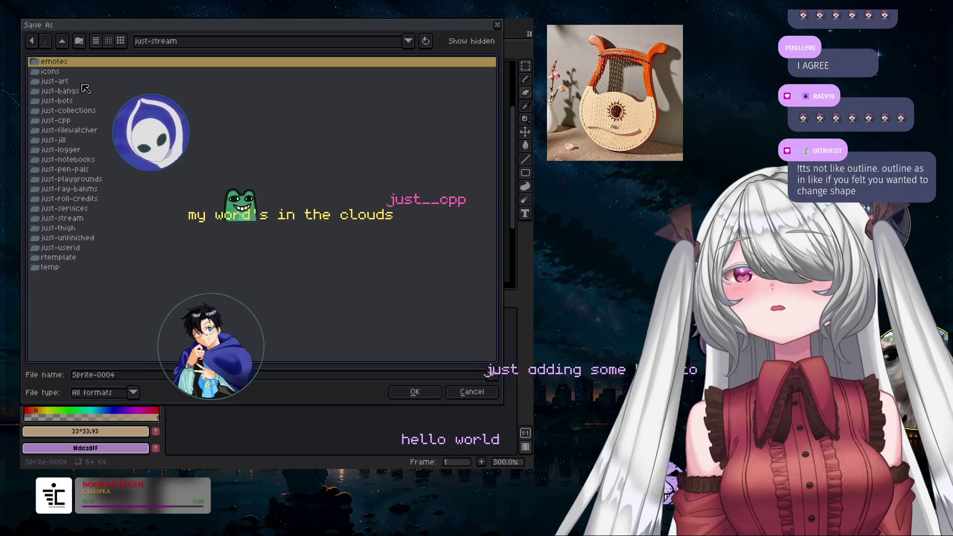
double_click(69, 82)
click(108, 378)
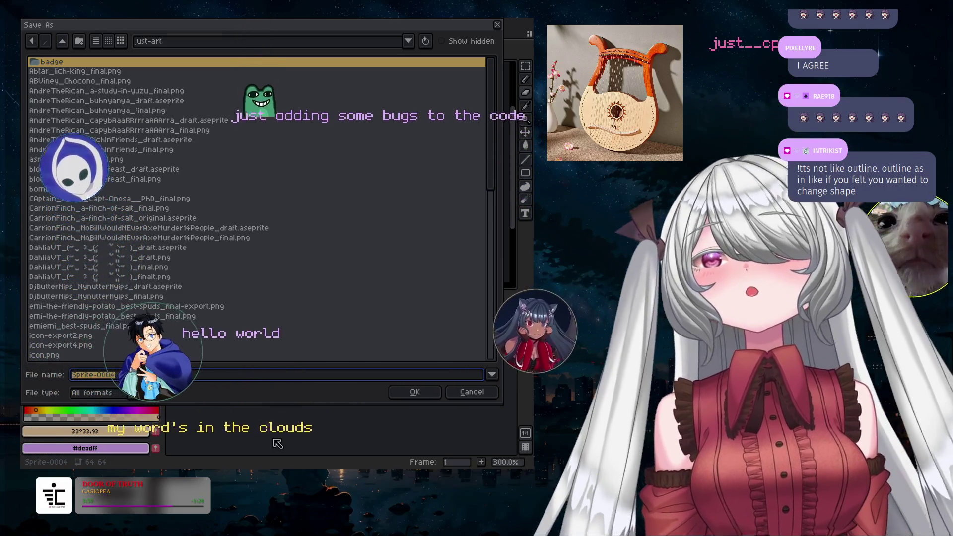
key(BackSpace)
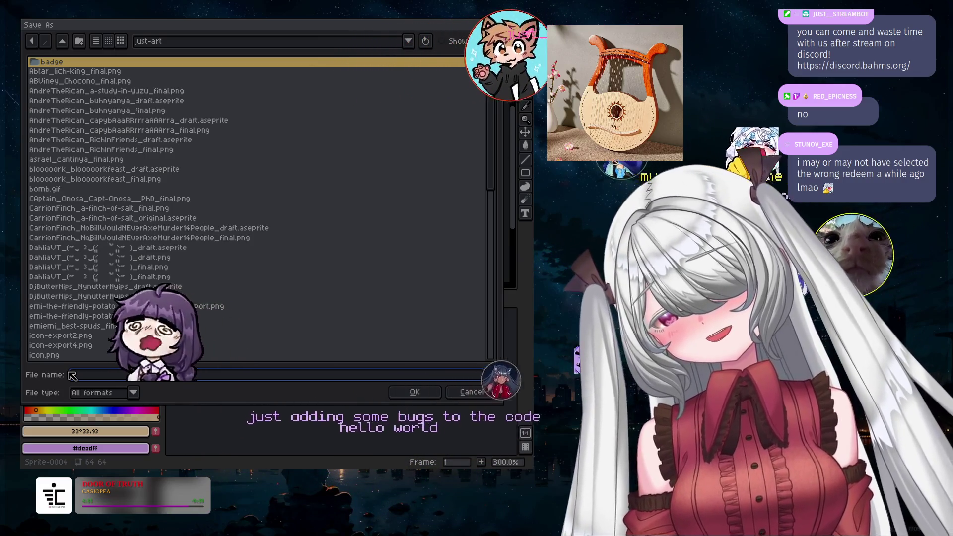
- Save as pixellyre_LyreLyrePantsOnFire_draft with the .aseprite file type
text(P)
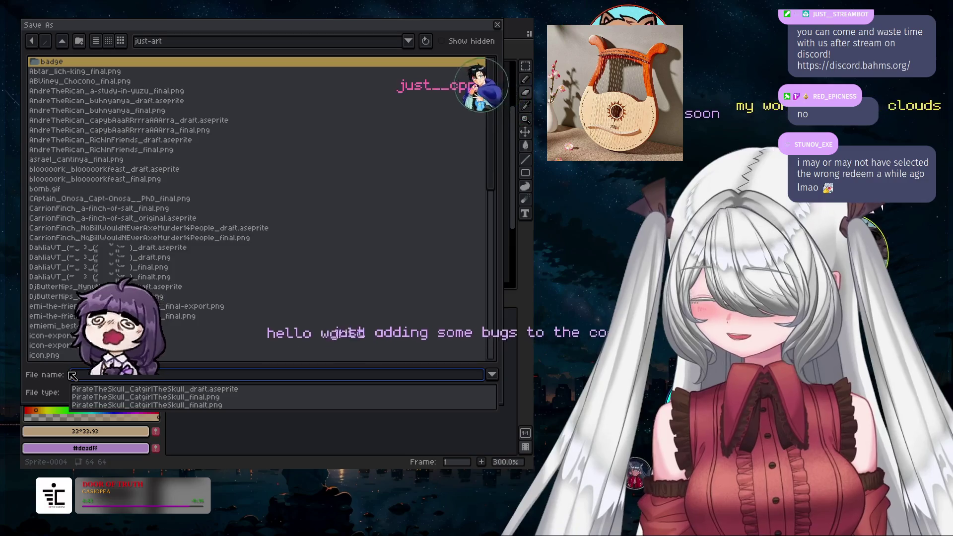
text(ixel)
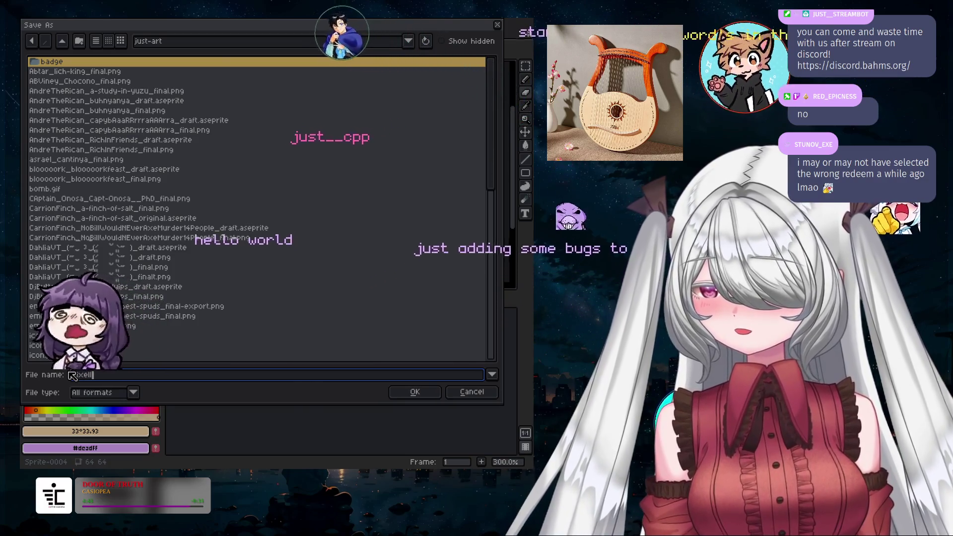
text(lyre_Lyre)
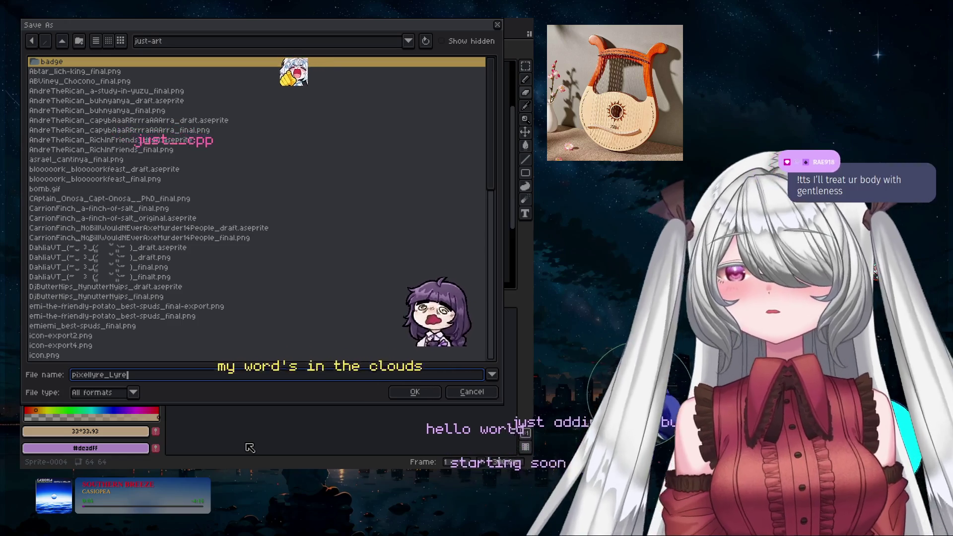
text(Lyre)
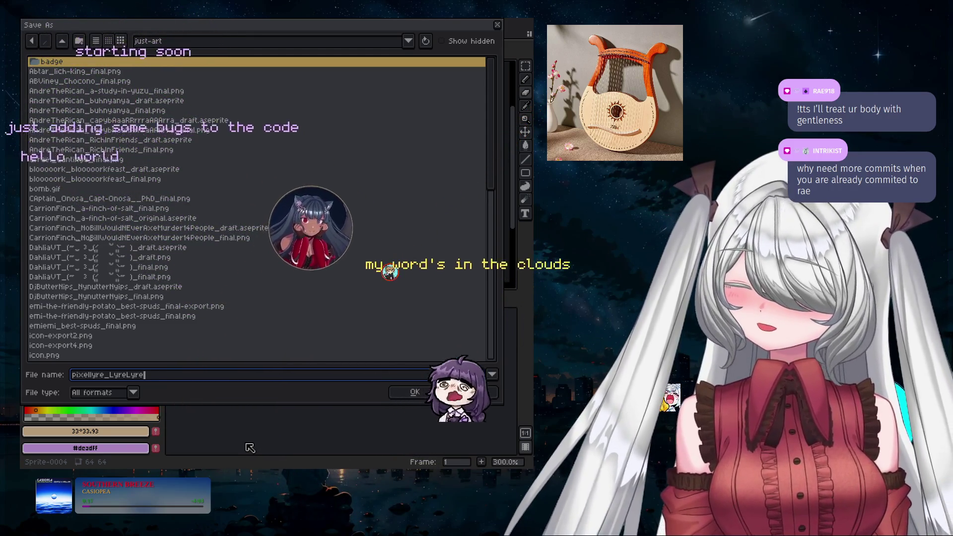
text(Pants)
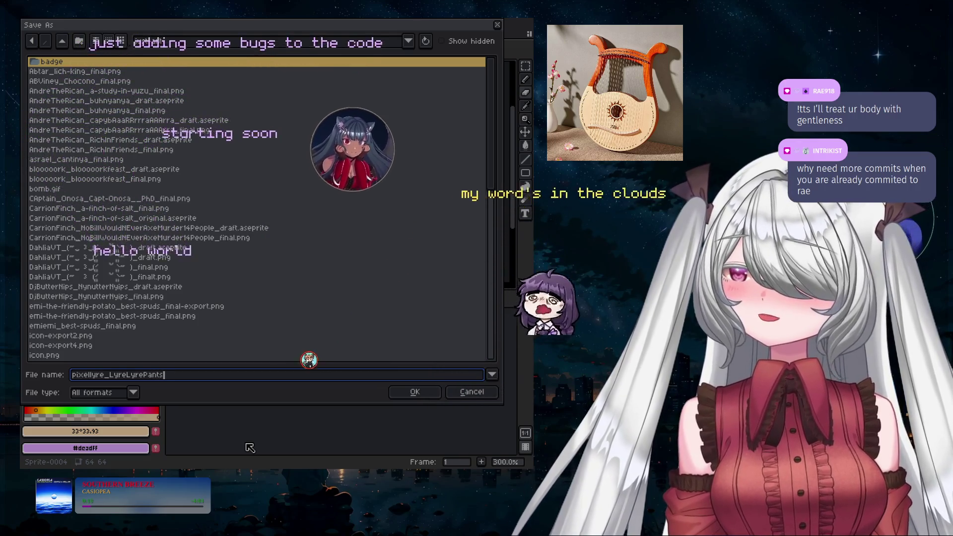
text(OnF)
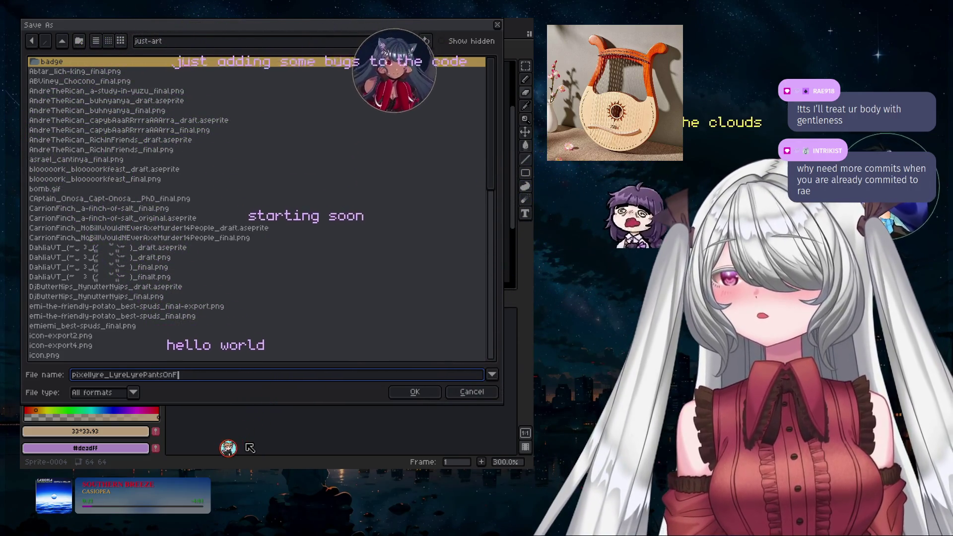
text(ire_sd)
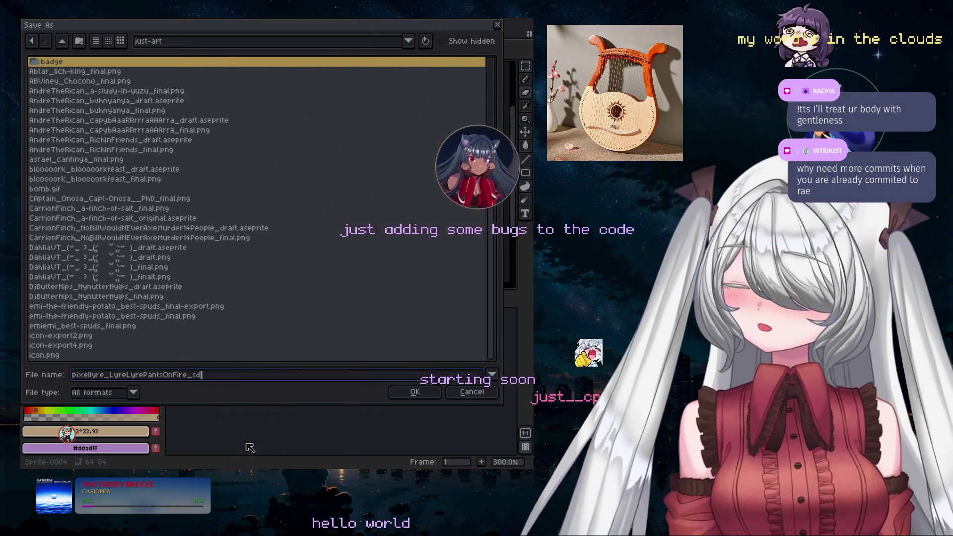
text(r)
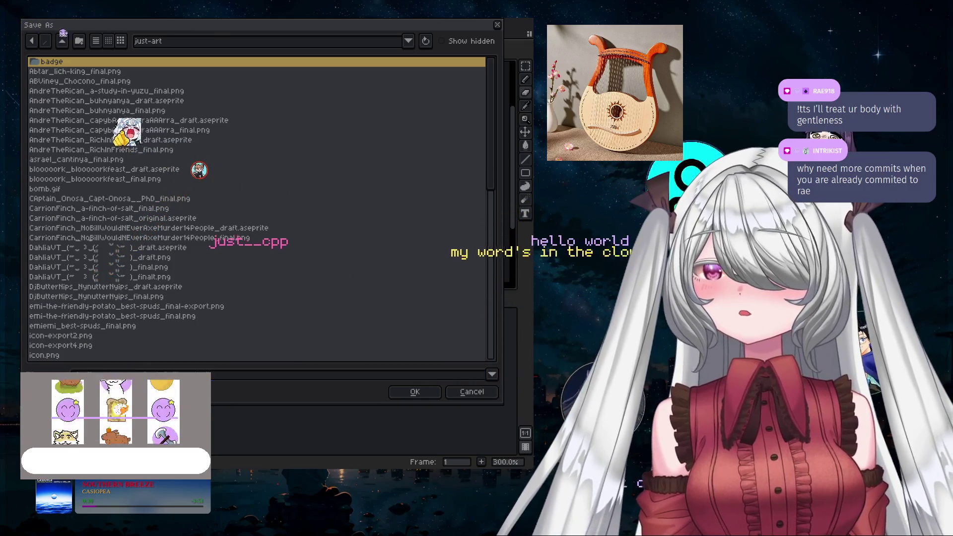
click(104, 391)
click(100, 251)
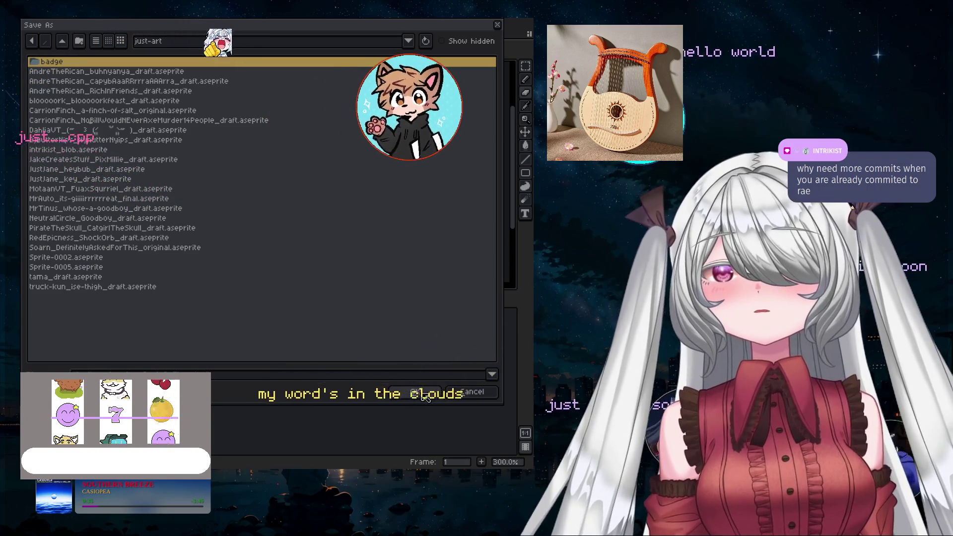
click(423, 392)
click(28, 24)
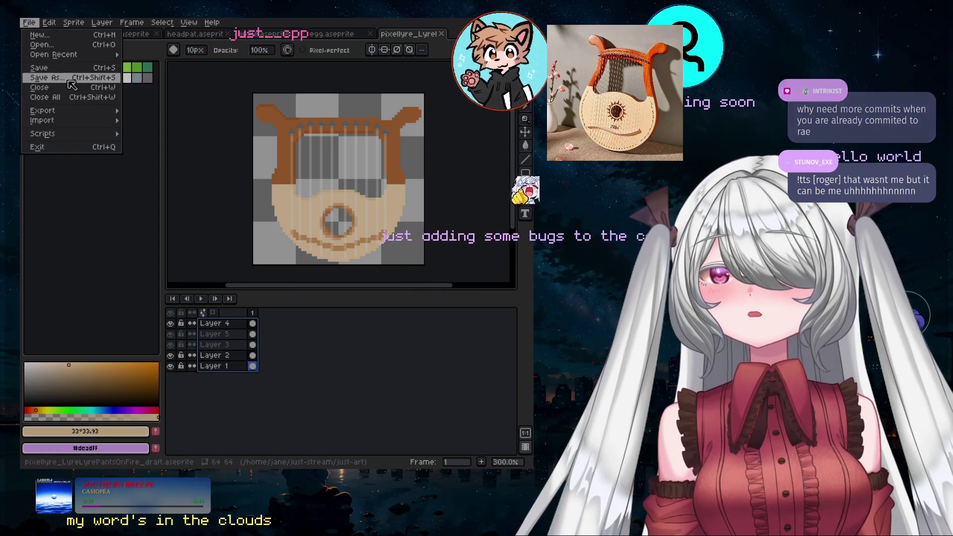
- Save a PNG copy named pixellyre_LyreLyrePantsOnFire_final.png, replacing draft with final
click(47, 78)
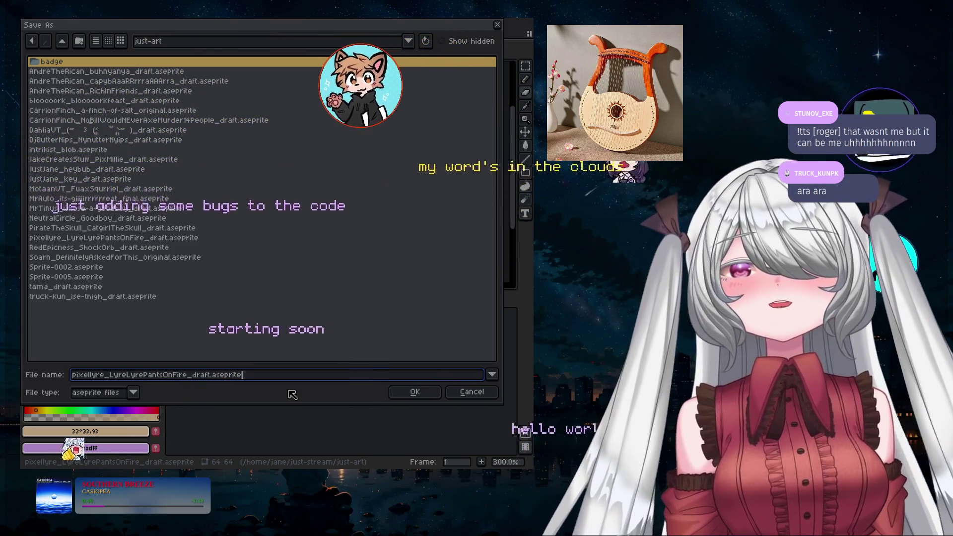
click(122, 396)
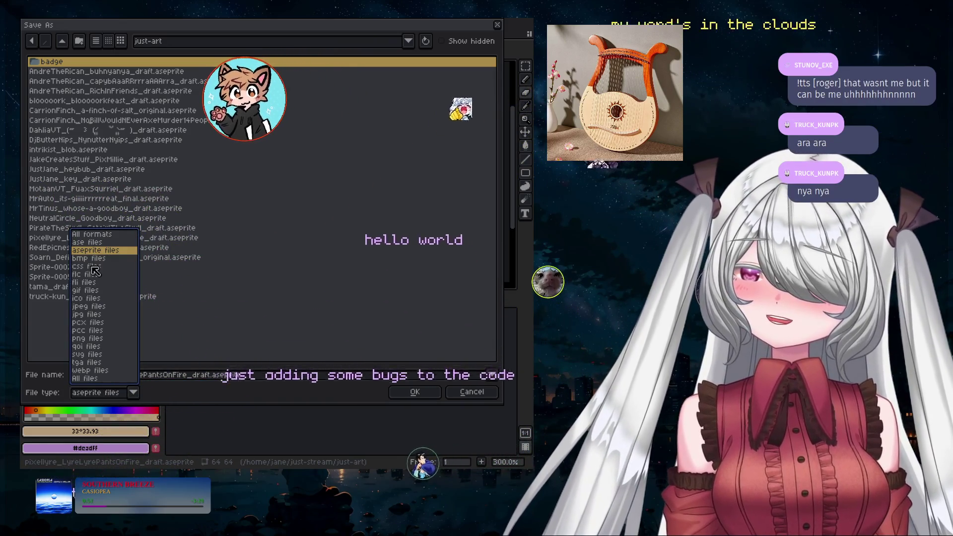
click(89, 340)
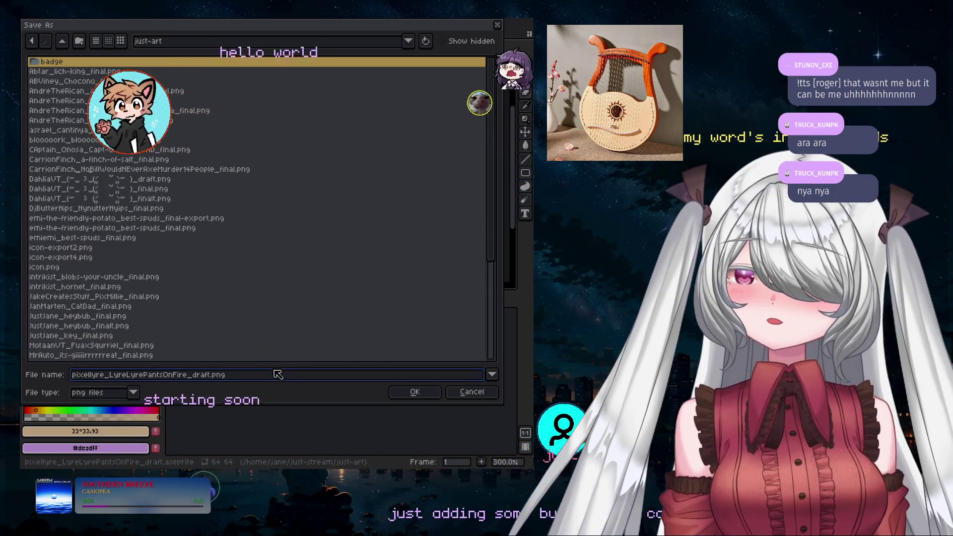
key(Left)
key(Left)
key(Left)
key(BackSpace)
key(BackSpace)
key(BackSpace)
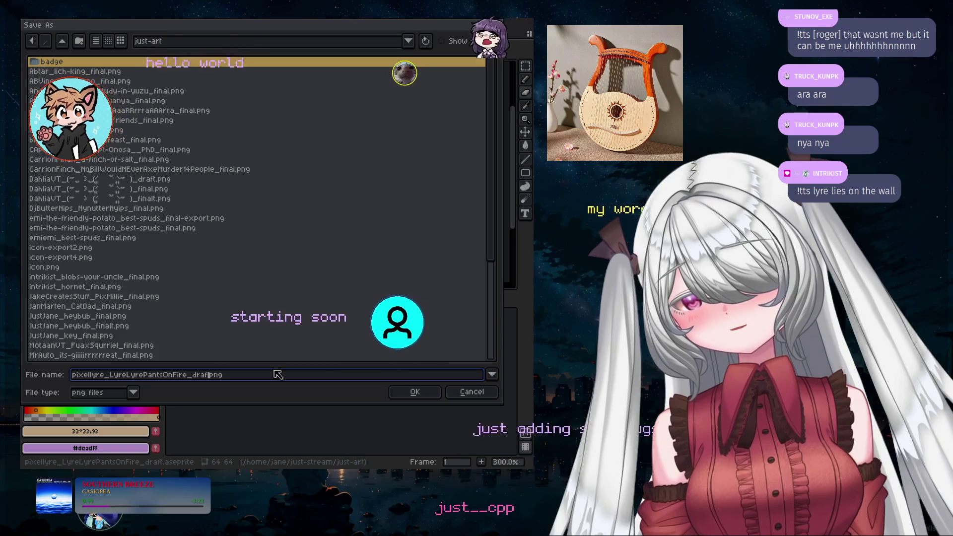
text(final)
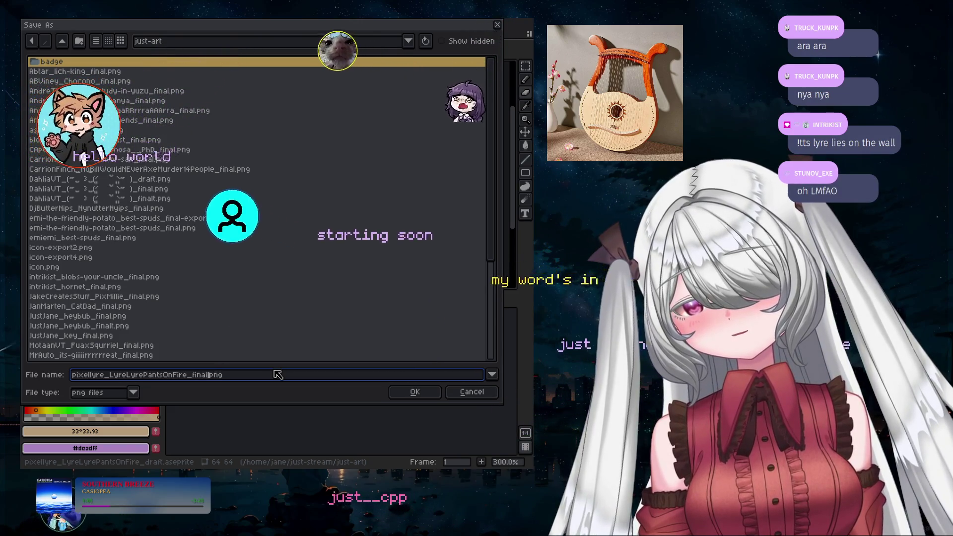
key(End)
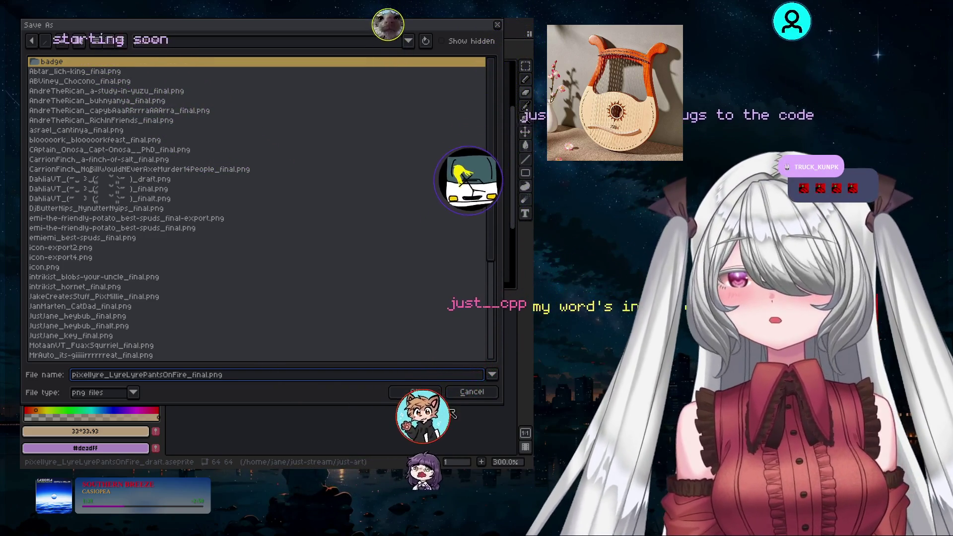
click(422, 393)
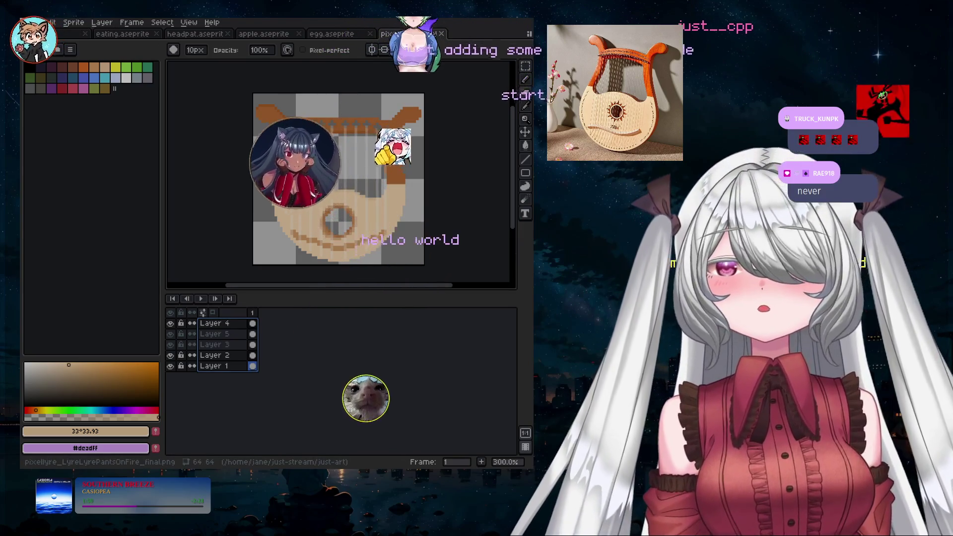
click(29, 22)
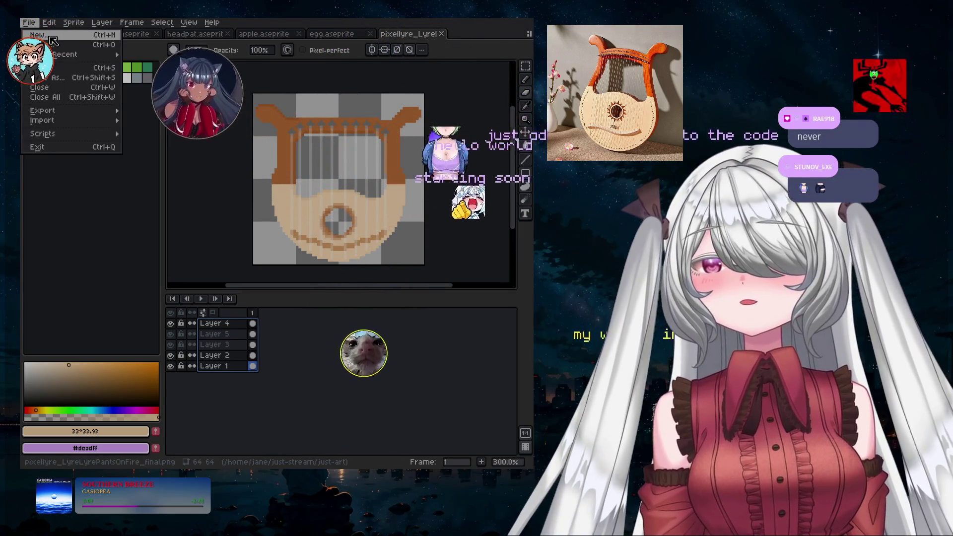
key(Escape)
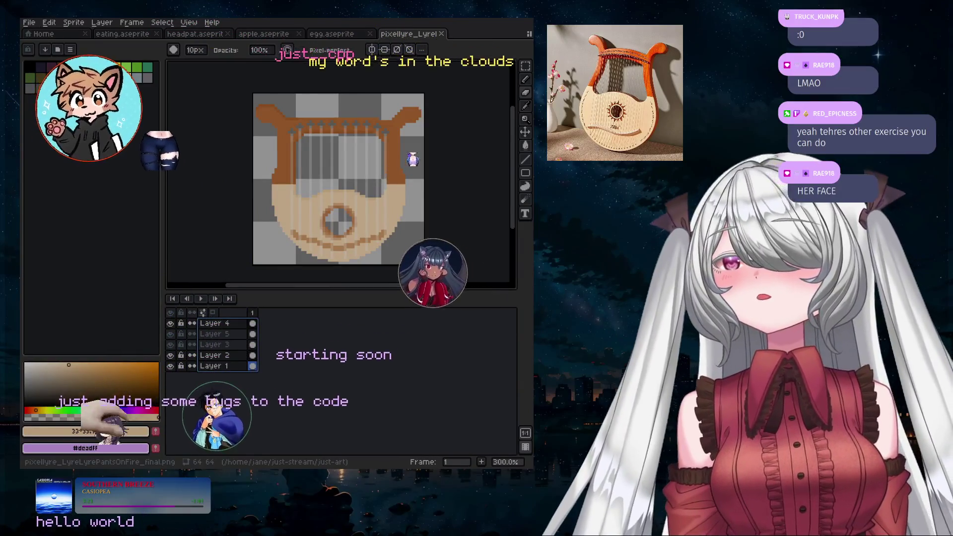
- Create Sprite-0005, a new 64x64 RGBA sprite with a transparent background, from the File menu
click(28, 23)
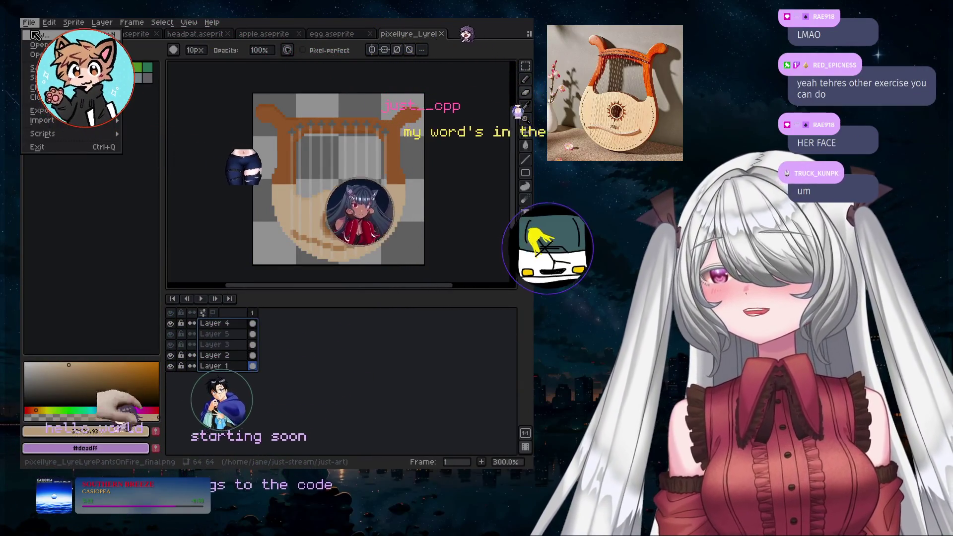
mouse_move(50, 54)
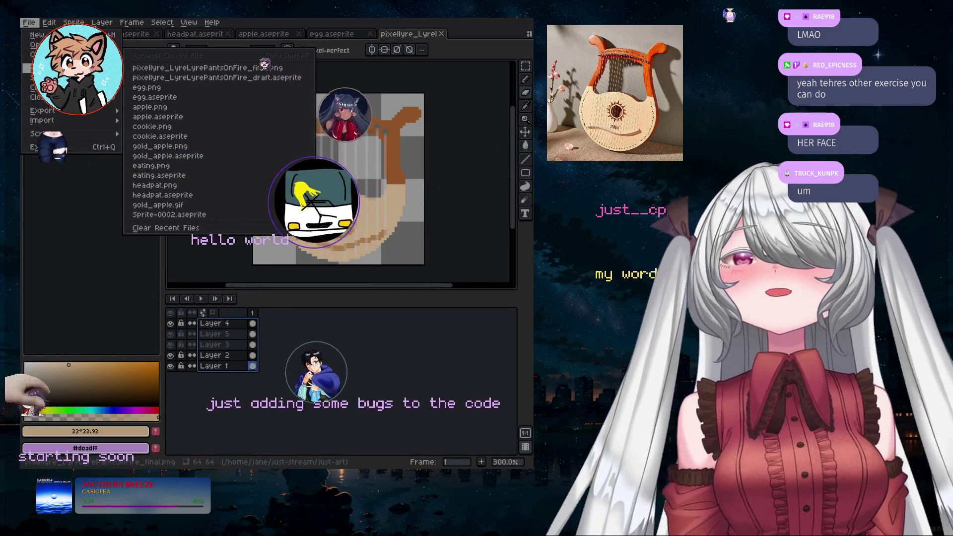
click(37, 34)
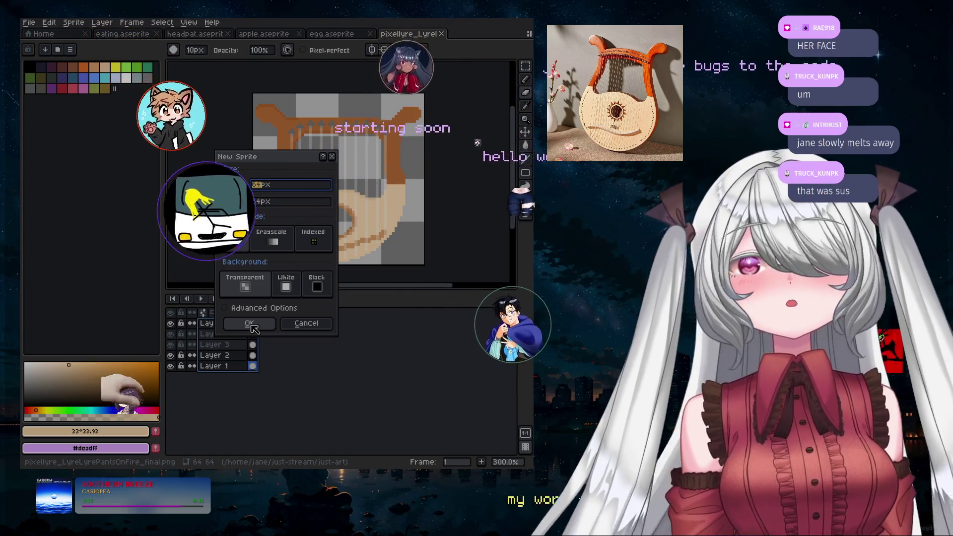
click(250, 324)
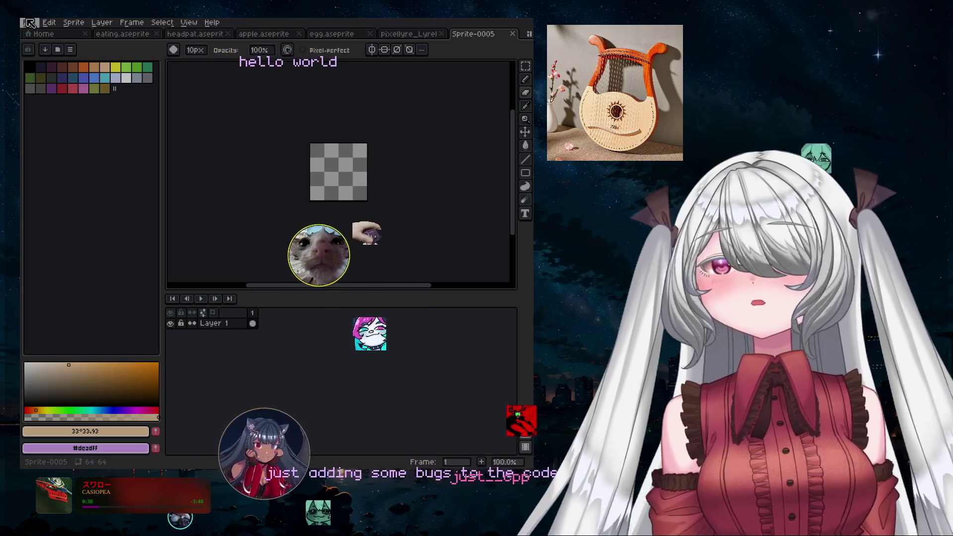
click(30, 23)
click(37, 45)
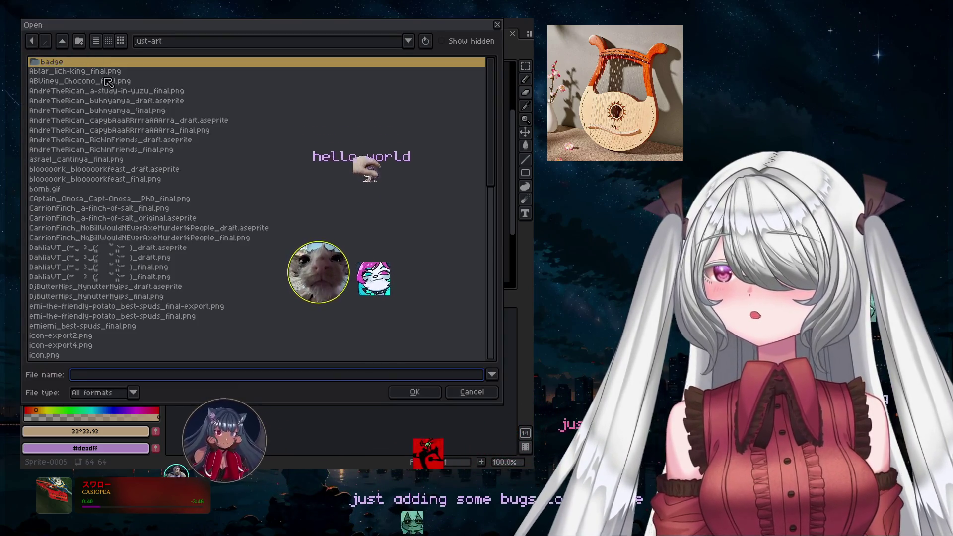
click(468, 394)
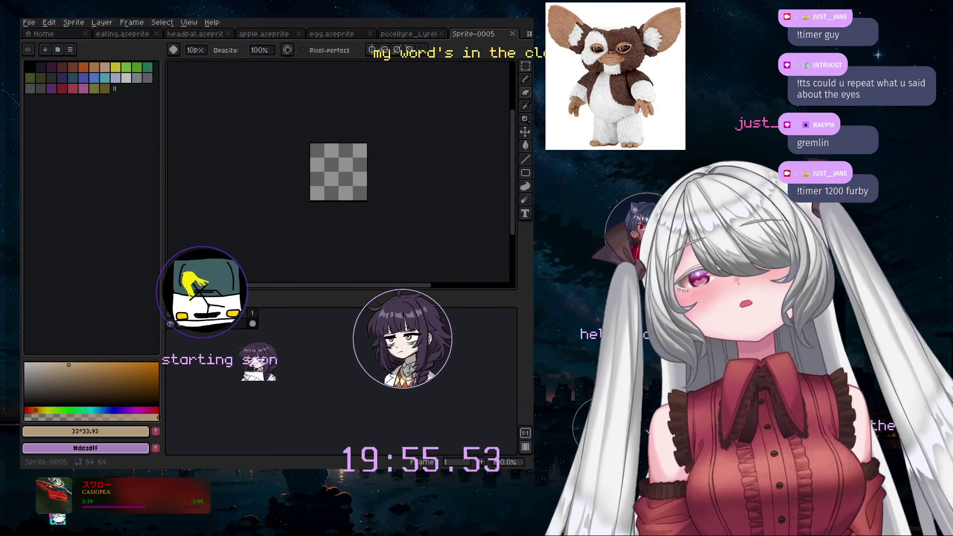
scroll(340, 186, up, 2)
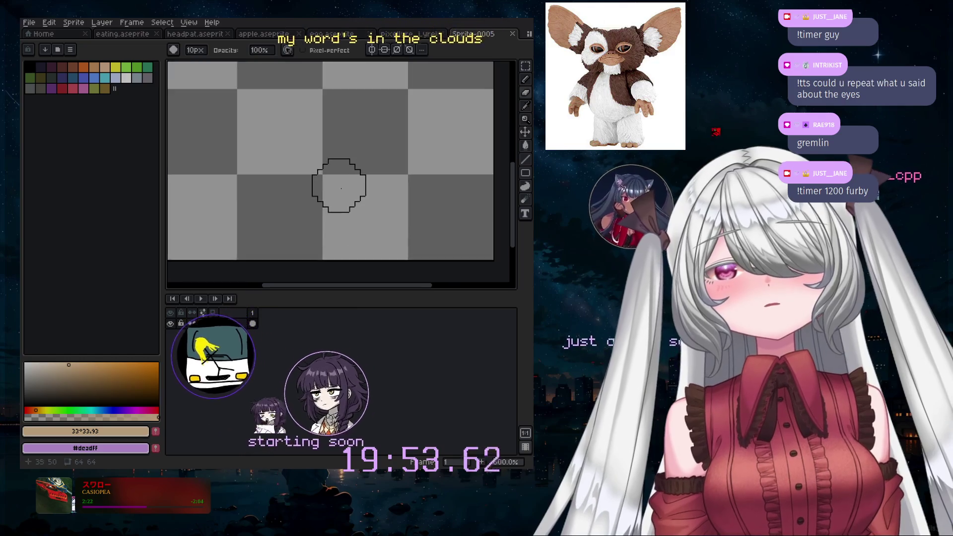
scroll(340, 188, down, 1)
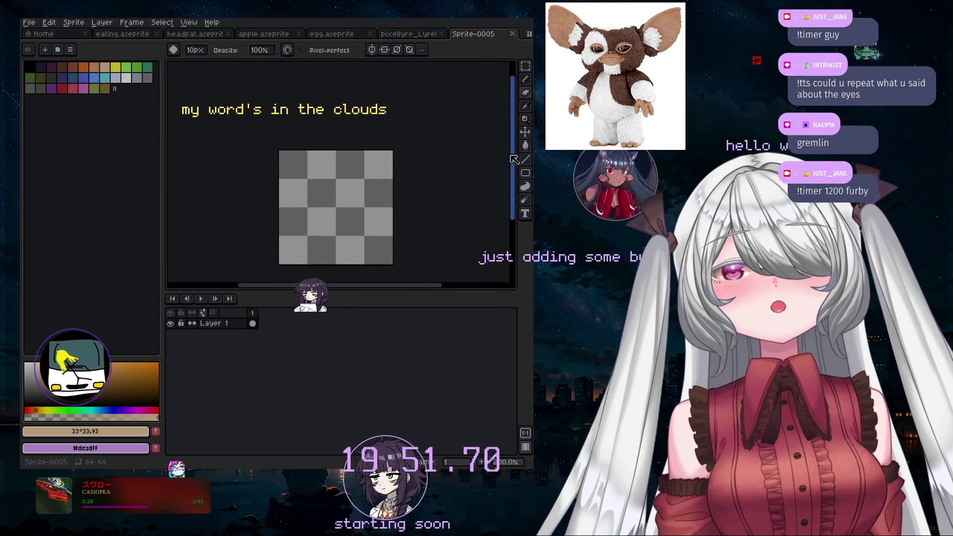
scroll(404, 166, up, 1)
scroll(396, 166, up, 1)
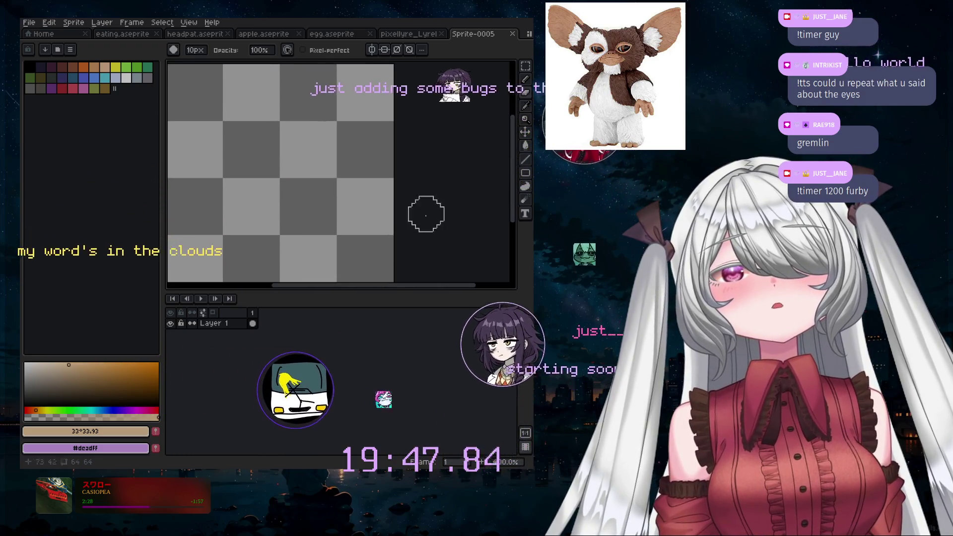
scroll(367, 194, up, 1)
scroll(366, 186, down, 2)
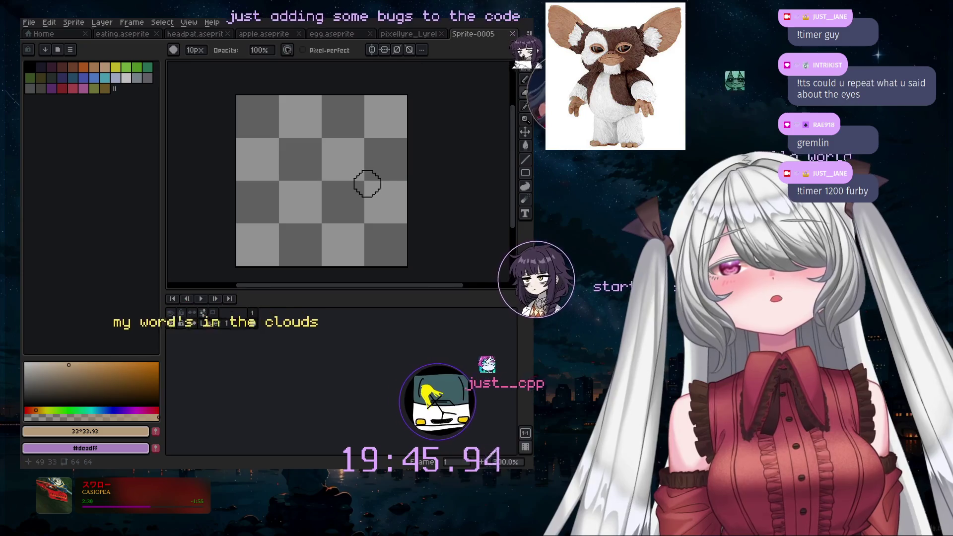
drag(513, 168, 515, 160)
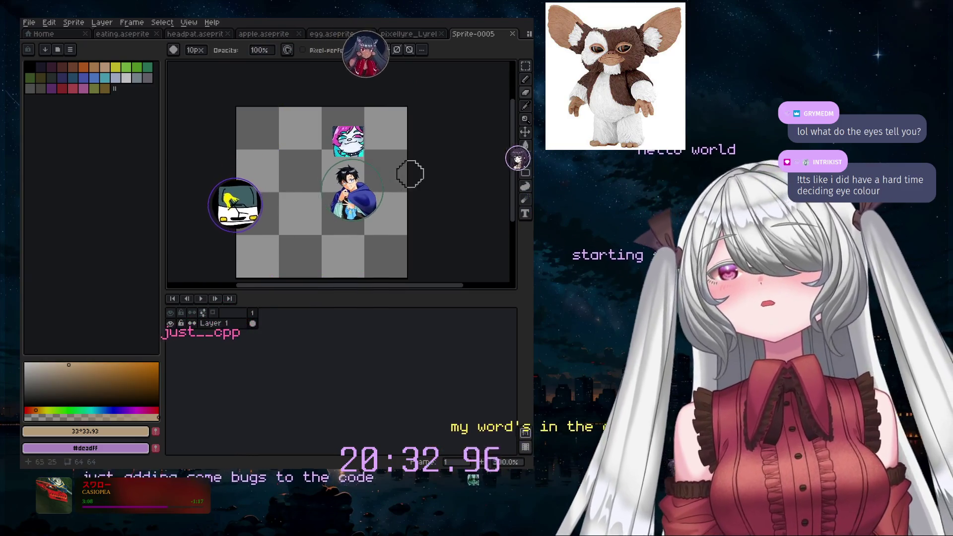
- Zoom the view in and out over the empty 64x64 canvas
scroll(330, 170, up, 1)
scroll(328, 174, down, 2)
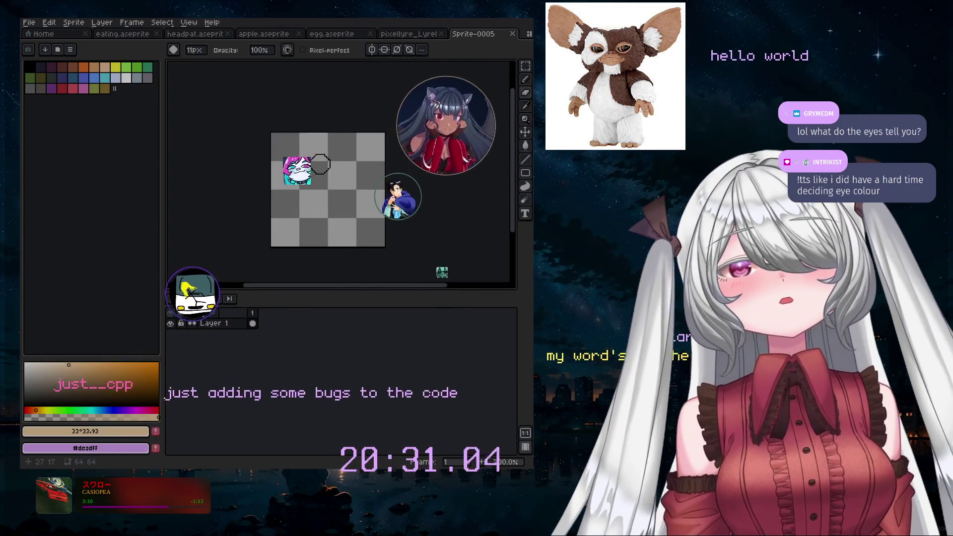
scroll(320, 164, up, 2)
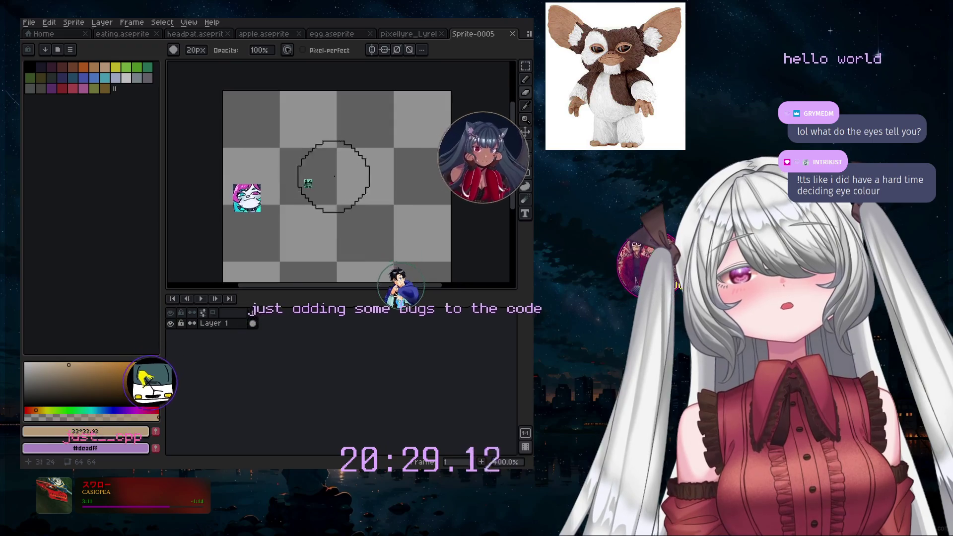
scroll(334, 176, down, 1)
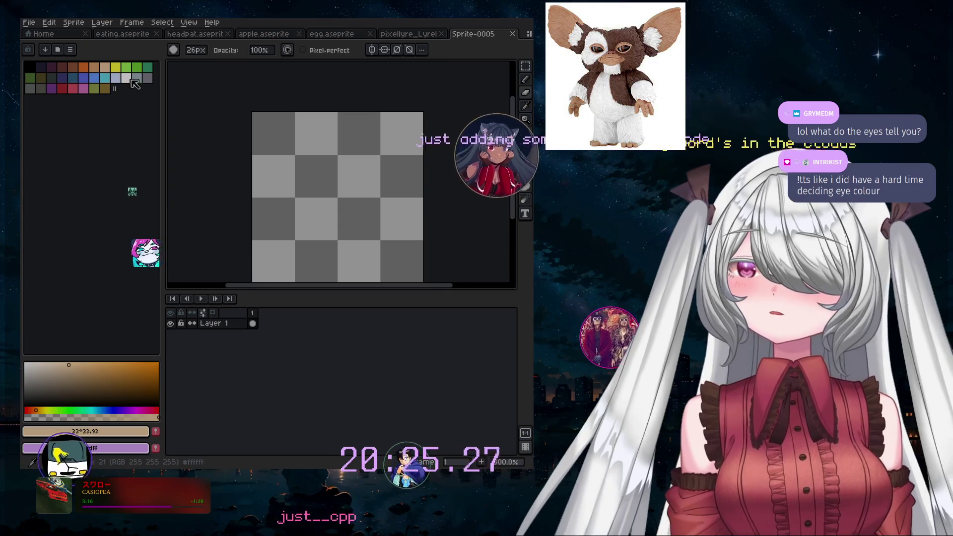
- Pick white and the Pencil tool, sizing the brush for the head circle
click(125, 78)
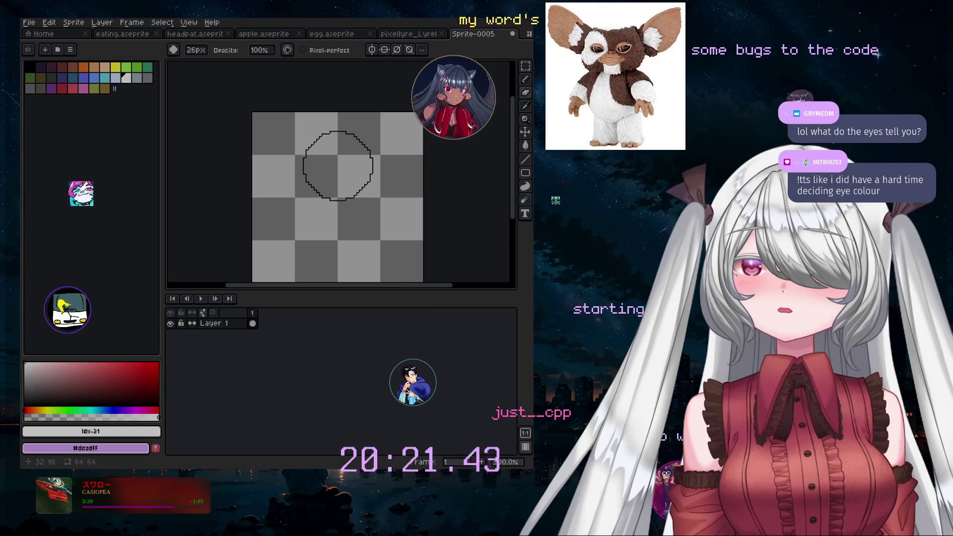
click(525, 79)
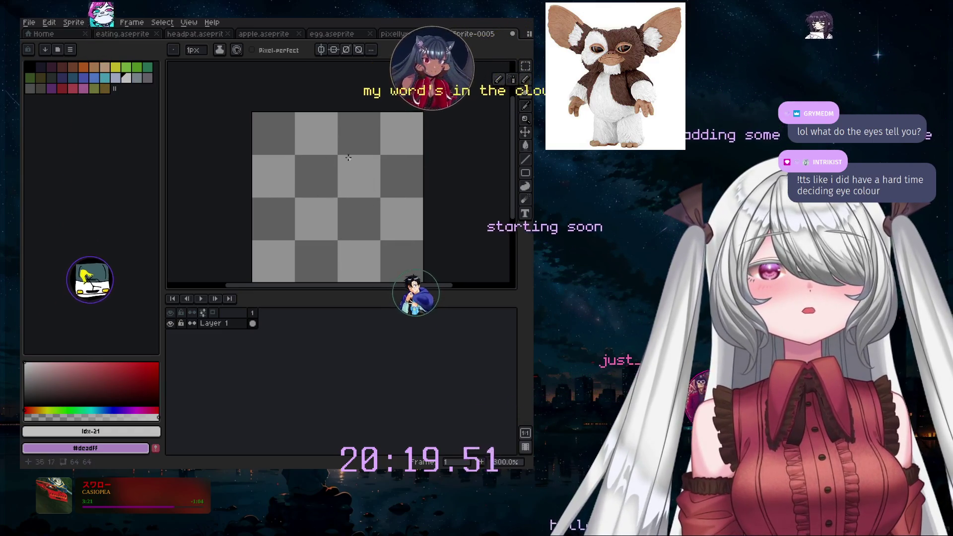
key(plus)
key(plus)
key(plus)
key(plus)
key(plus)
key(plus)
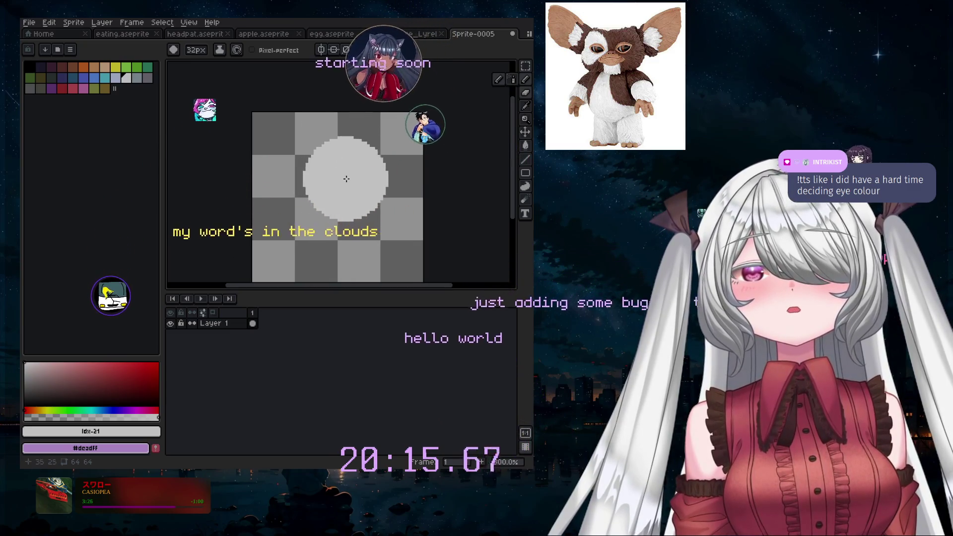
key(minus)
key(minus)
key(minus)
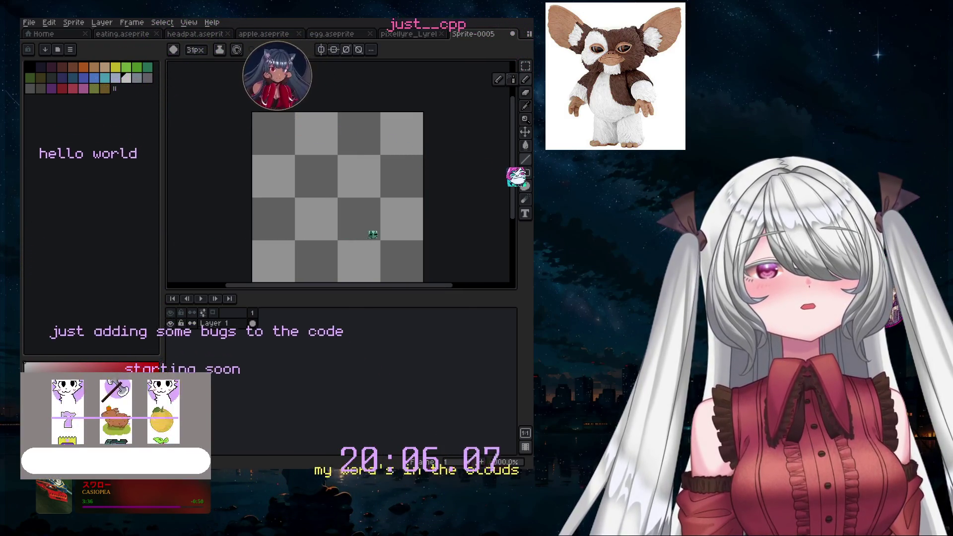
key(plus)
key(plus)
key(plus)
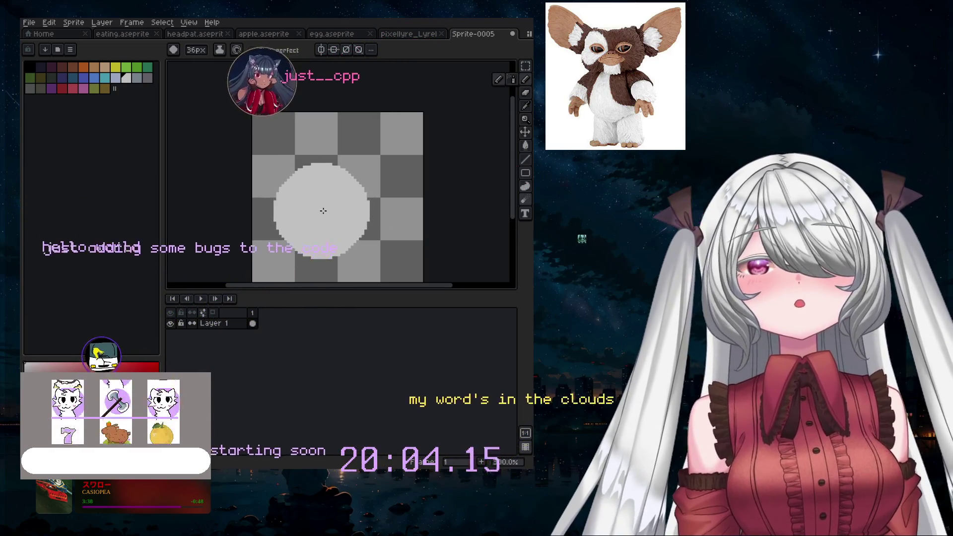
key(minus)
key(minus)
key(minus)
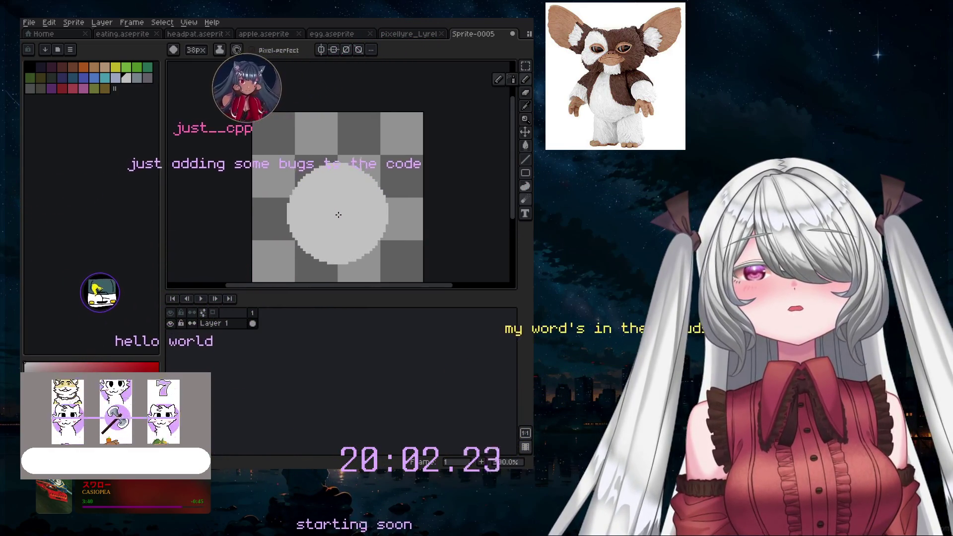
key(minus)
key(minus)
key(minus)
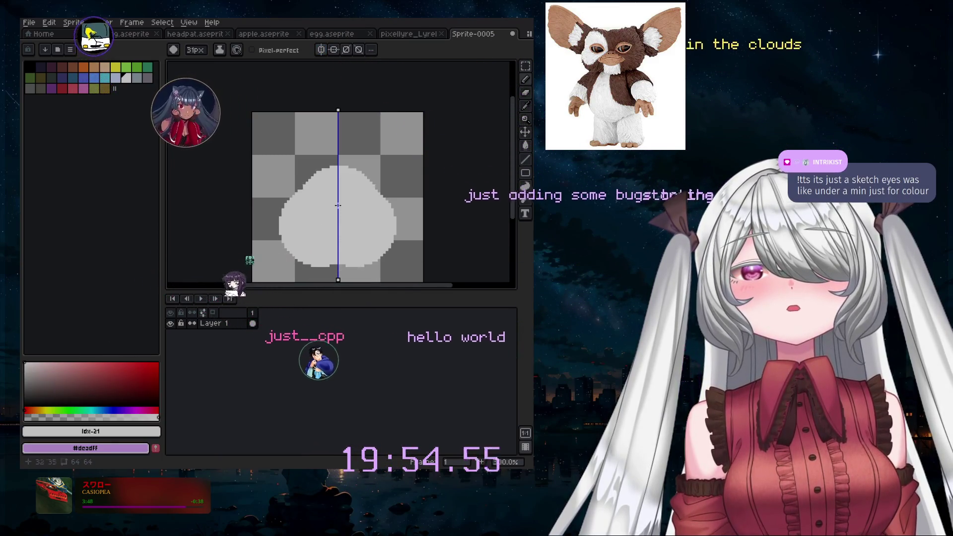
- Undo the bumpy head stroke and switch to the Eraser to trim the head outline
key(ctrl+z)
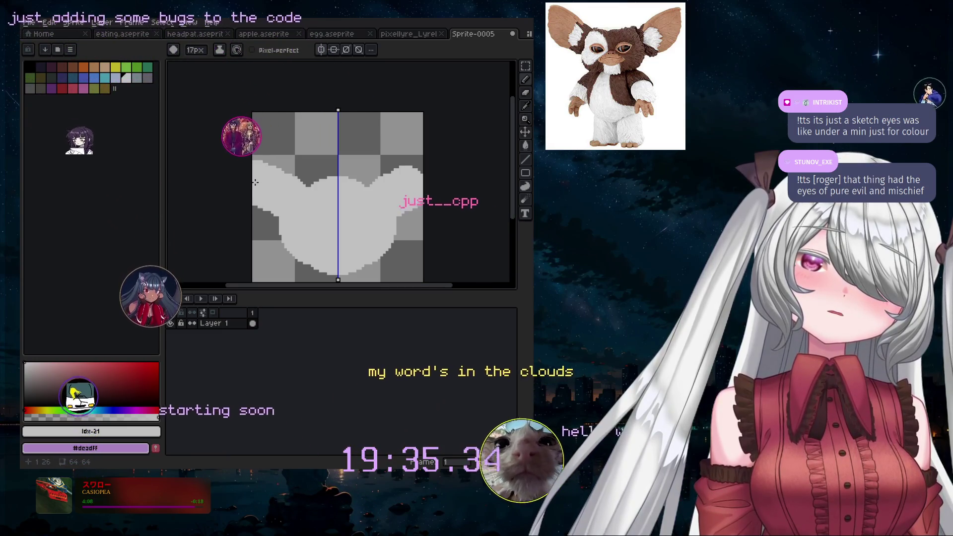
scroll(257, 181, up, 3)
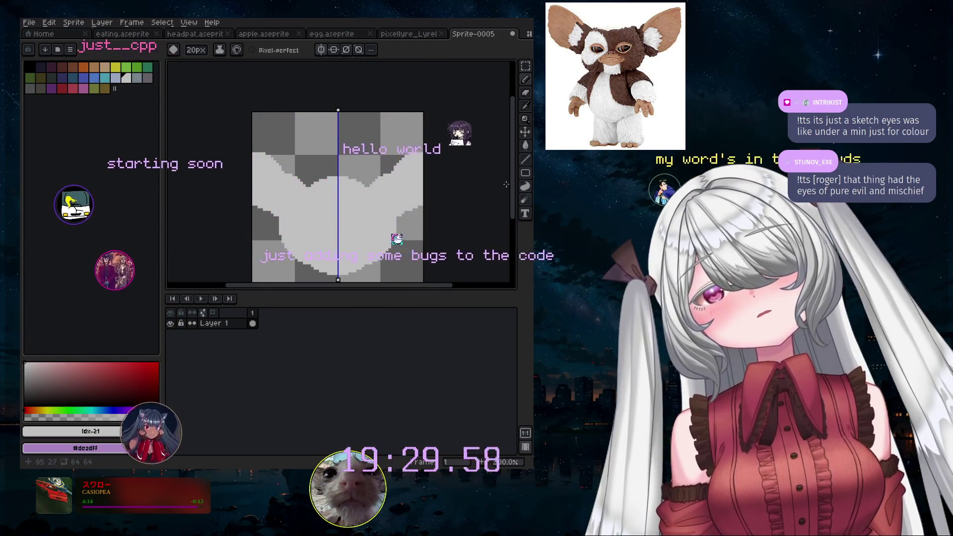
scroll(410, 208, down, 2)
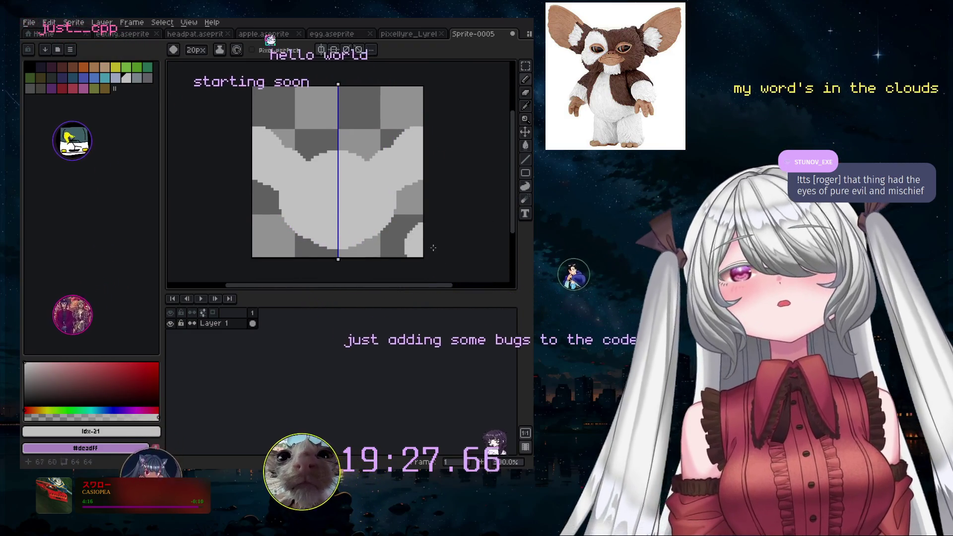
click(528, 87)
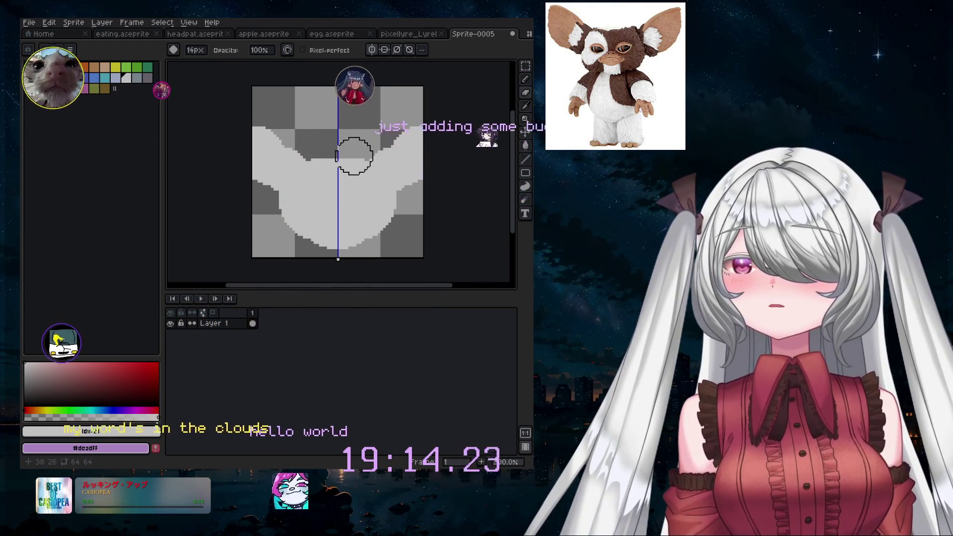
scroll(360, 155, up, 3)
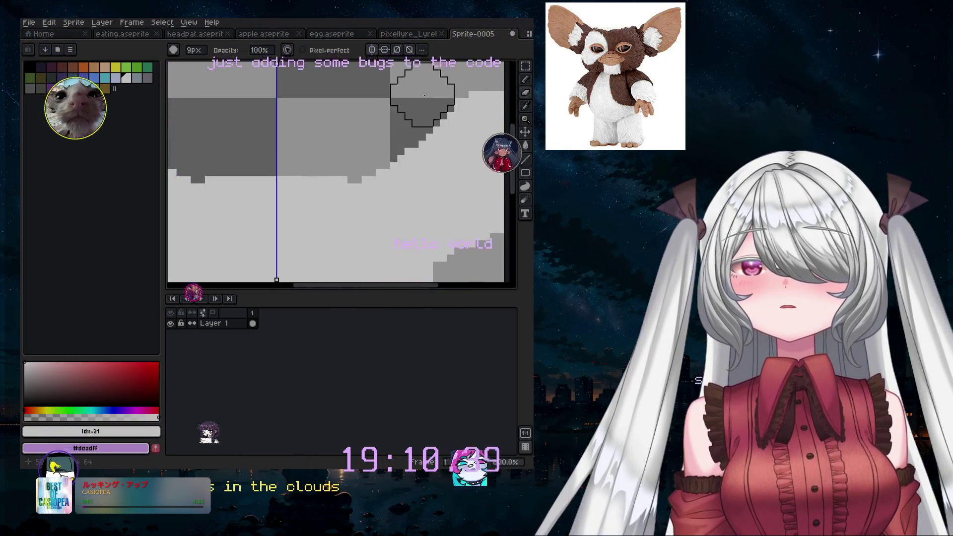
scroll(416, 101, down, 3)
scroll(423, 164, down, 2)
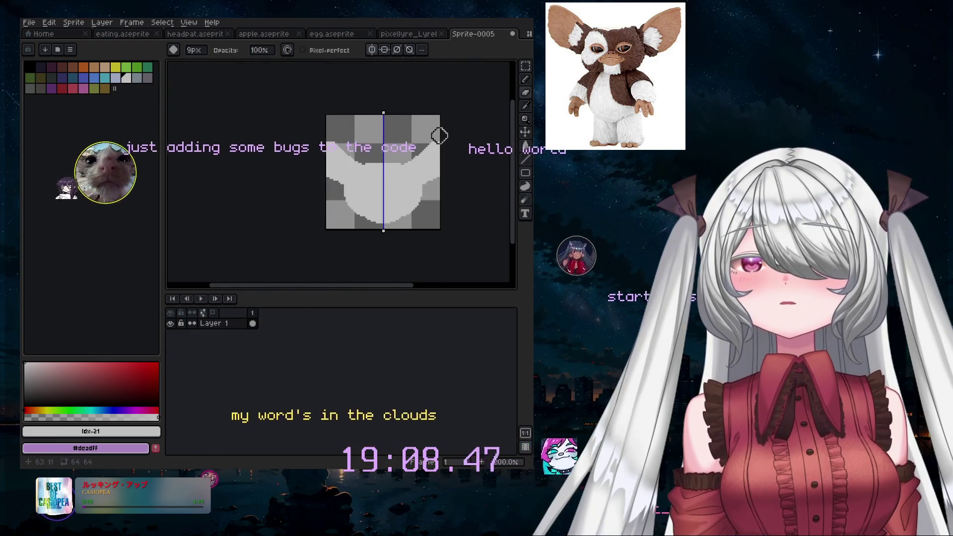
scroll(438, 157, up, 4)
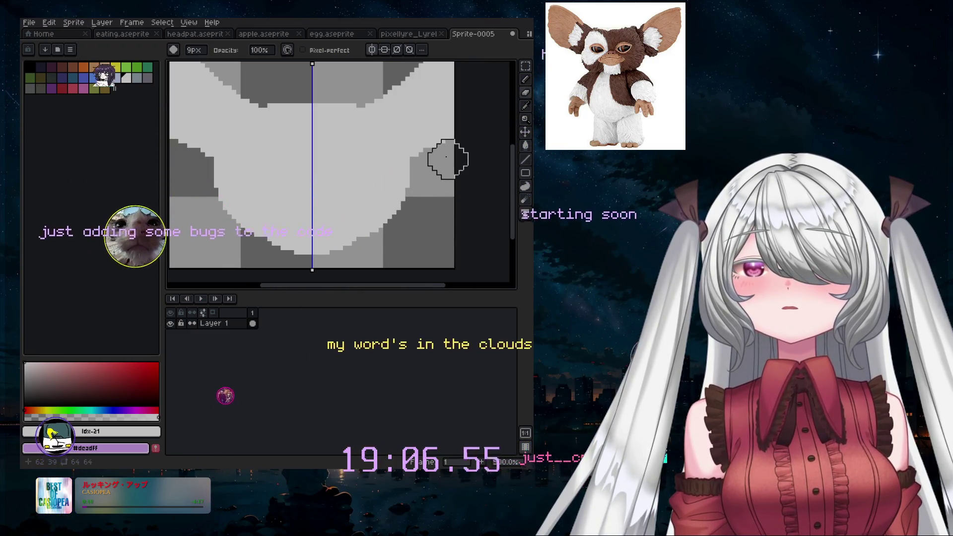
scroll(439, 170, down, 2)
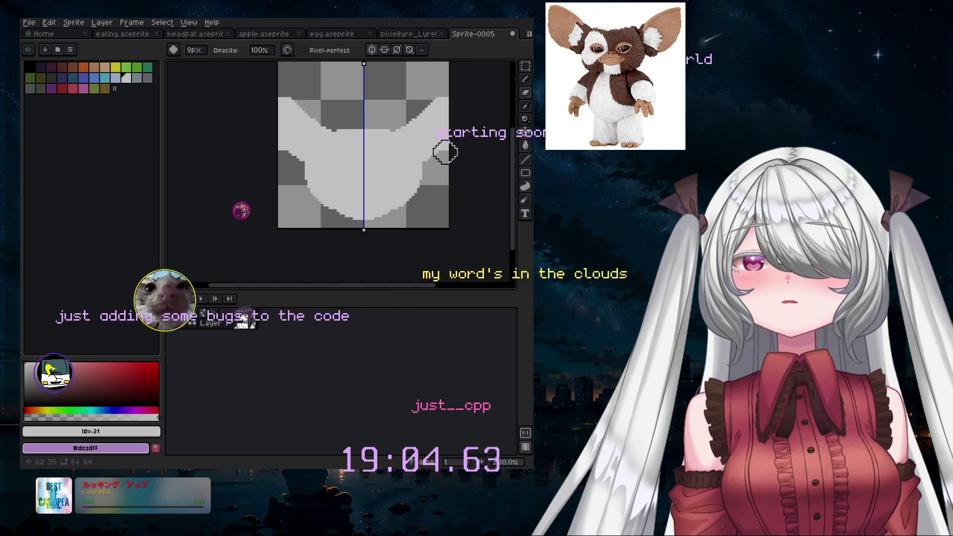
click(112, 26)
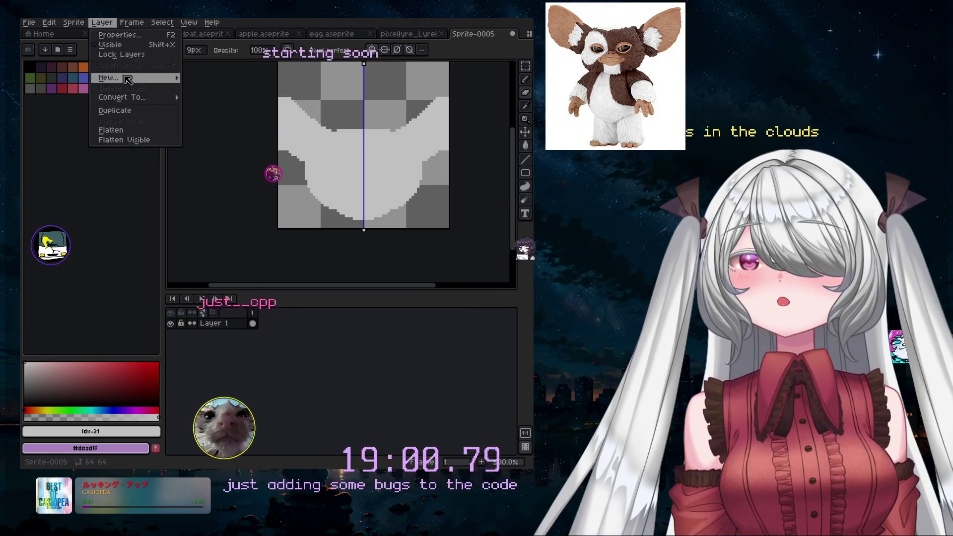
- Add Layer 2, choose the Spray tool, and select dark brown for the fur patches
mouse_move(128, 79)
click(201, 78)
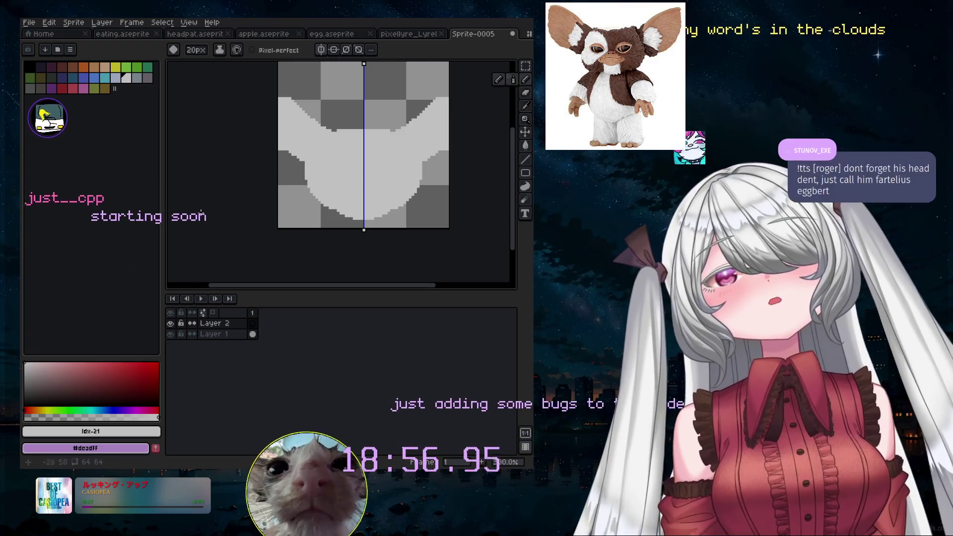
drag(525, 79, 512, 80)
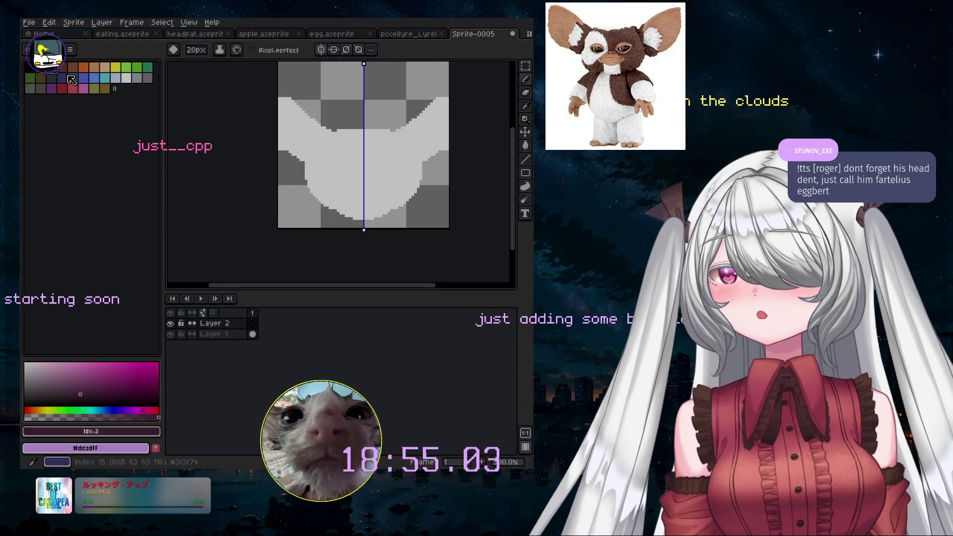
click(51, 67)
click(62, 66)
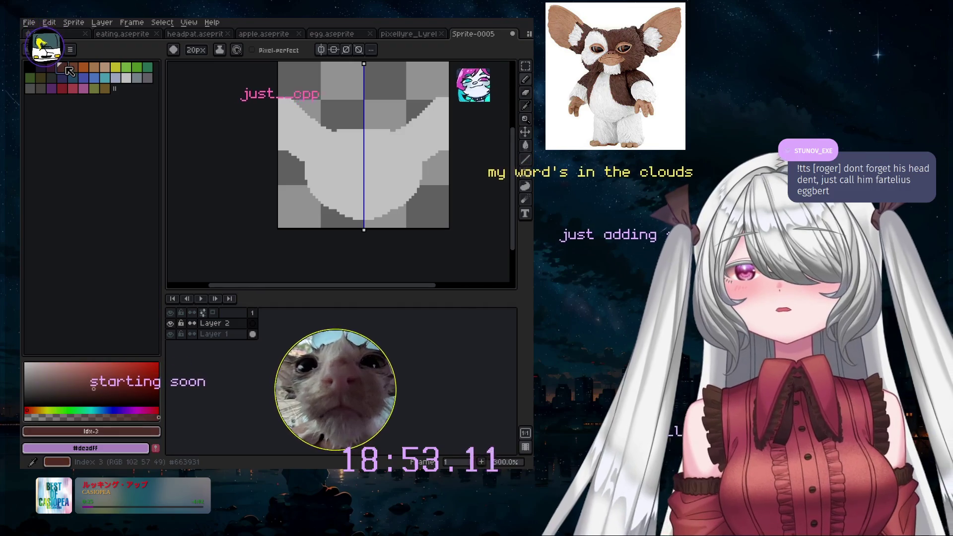
- Shrink the spray to 9 pixels and pick a saturated brown for the eyes
key(minus)
key(minus)
key(minus)
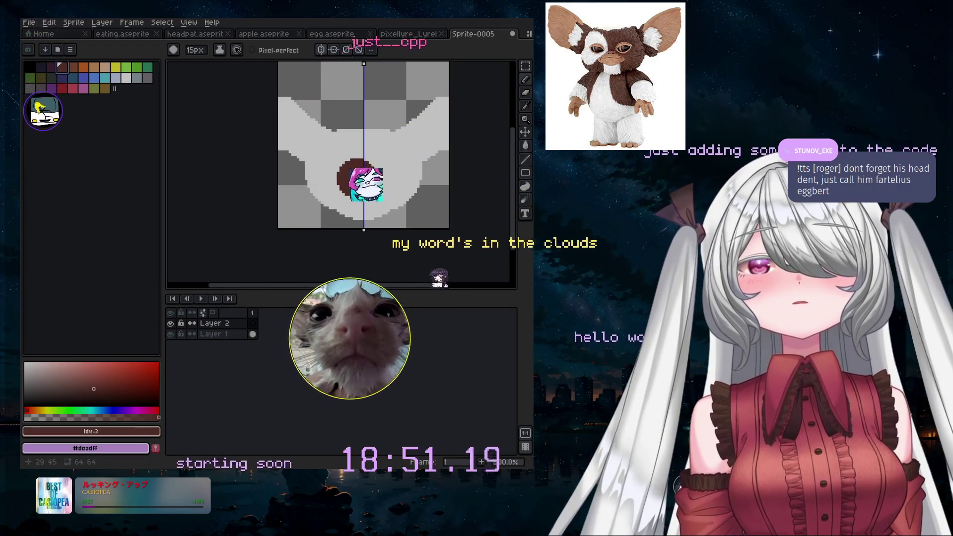
scroll(354, 175, up, 2)
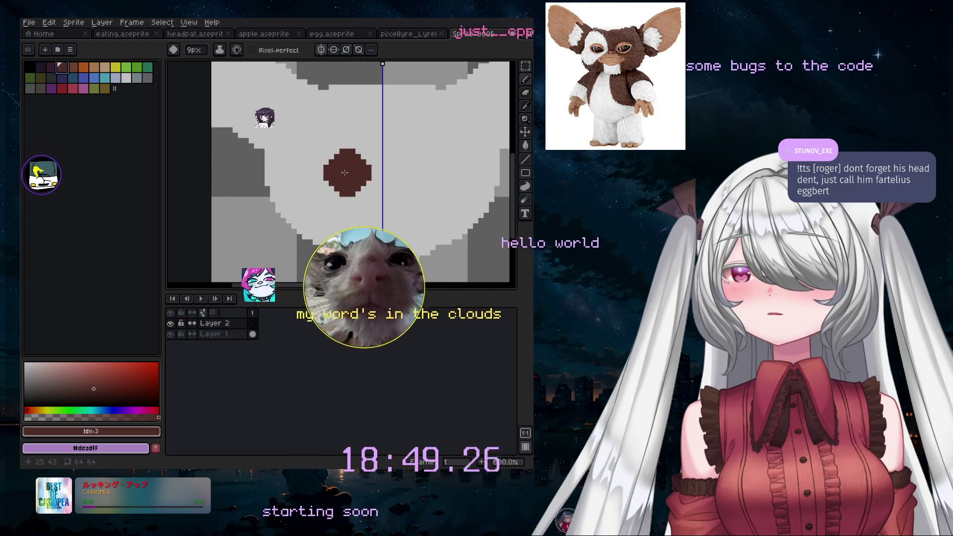
key(minus)
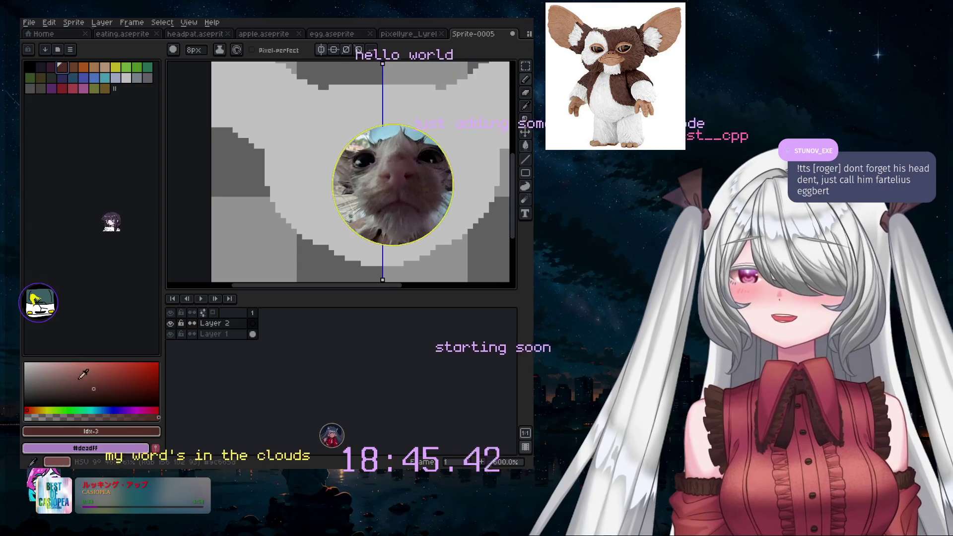
click(38, 410)
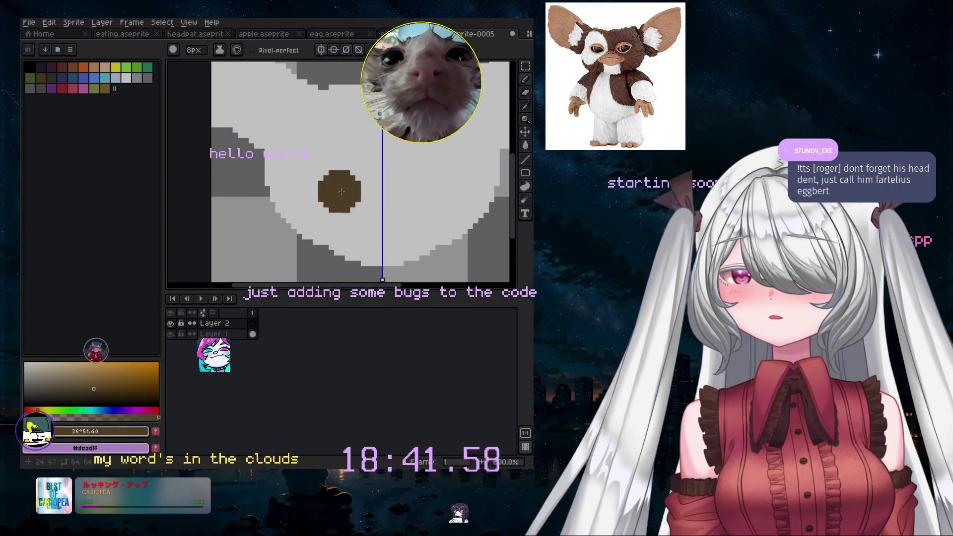
click(135, 374)
- Dab mirrored brown eye blobs onto the face with a 7px brush
click(340, 191)
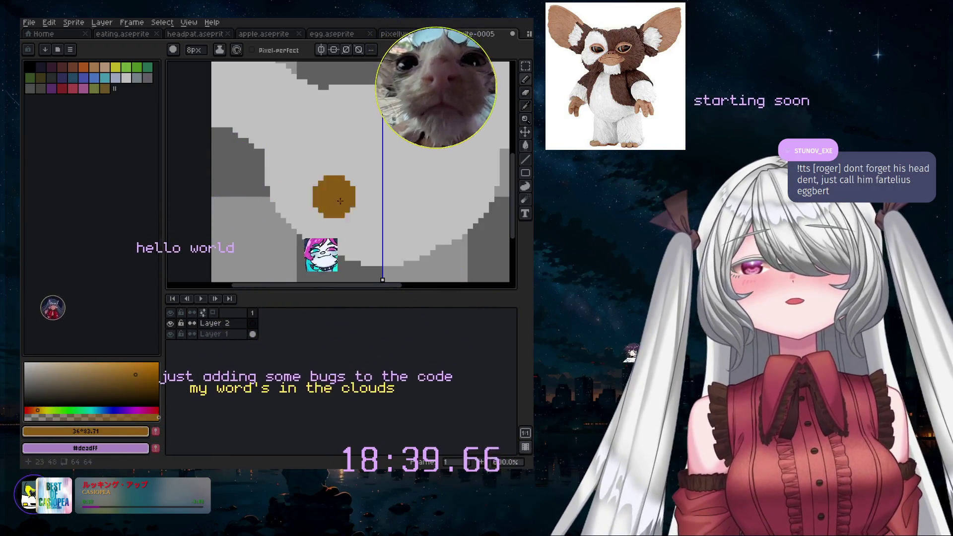
key(ctrl+z)
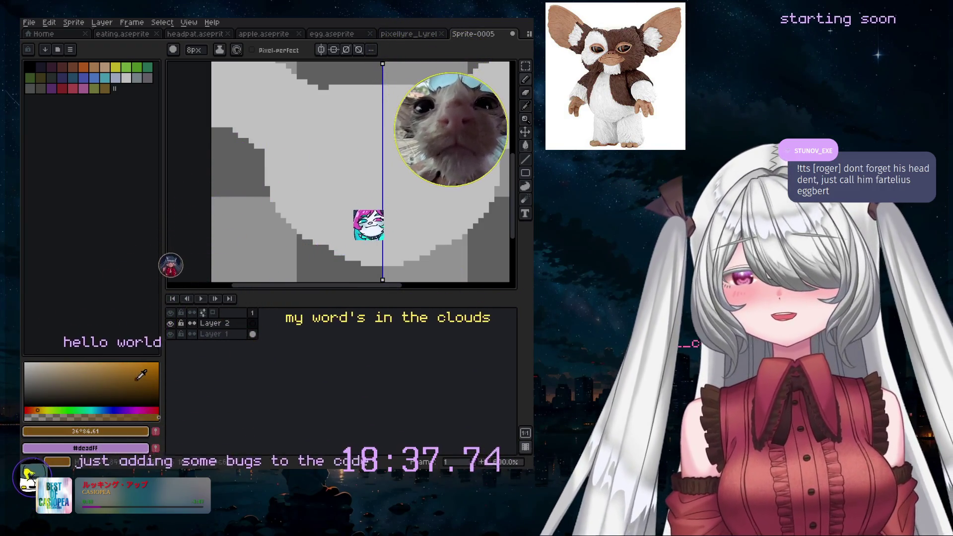
click(141, 375)
click(386, 153)
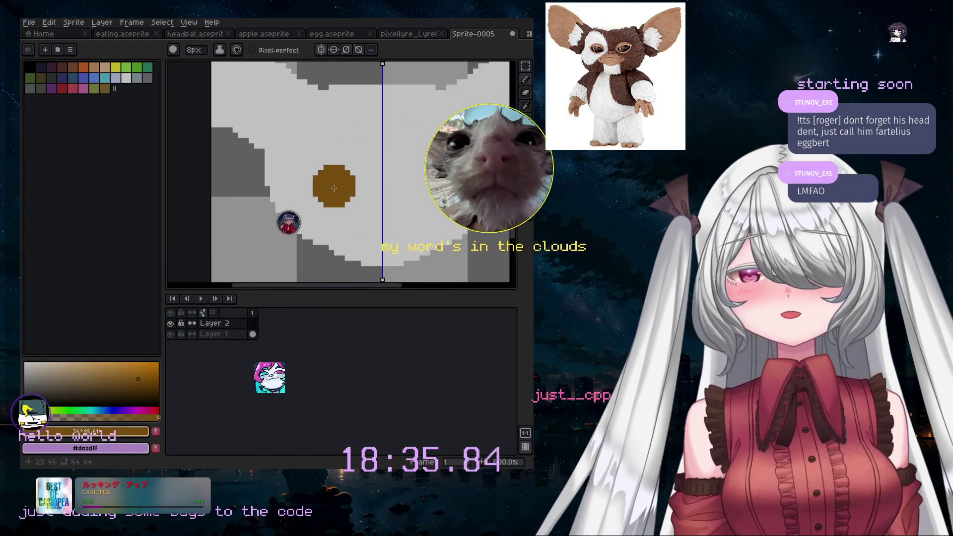
key(minus)
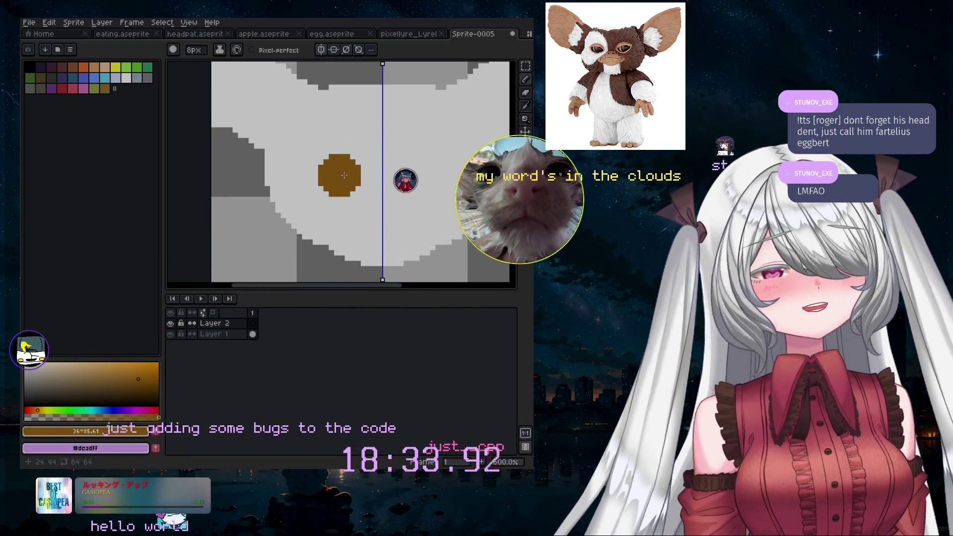
scroll(344, 175, up, 1)
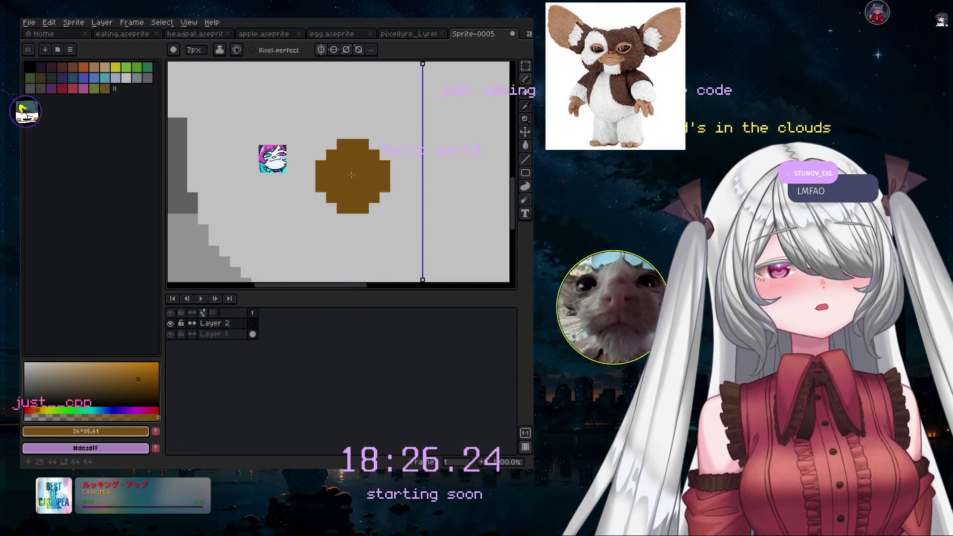
click(353, 174)
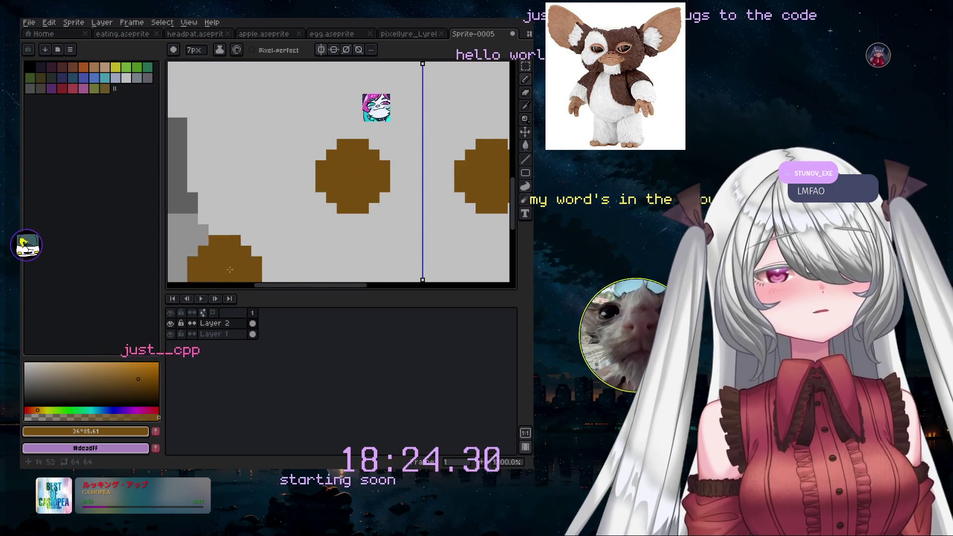
click(29, 66)
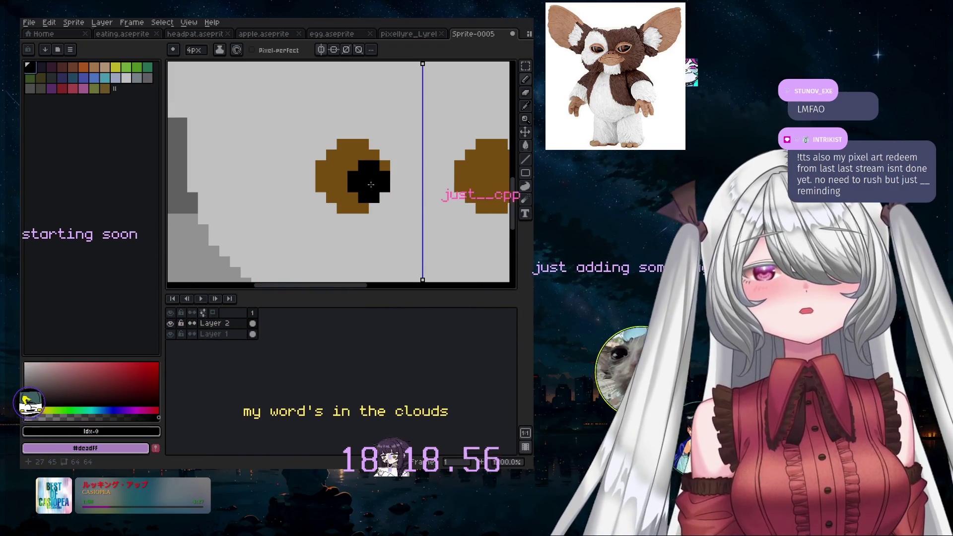
- Paint large black pupils into both brown eyes with a 5px brush
key(plus)
click(360, 177)
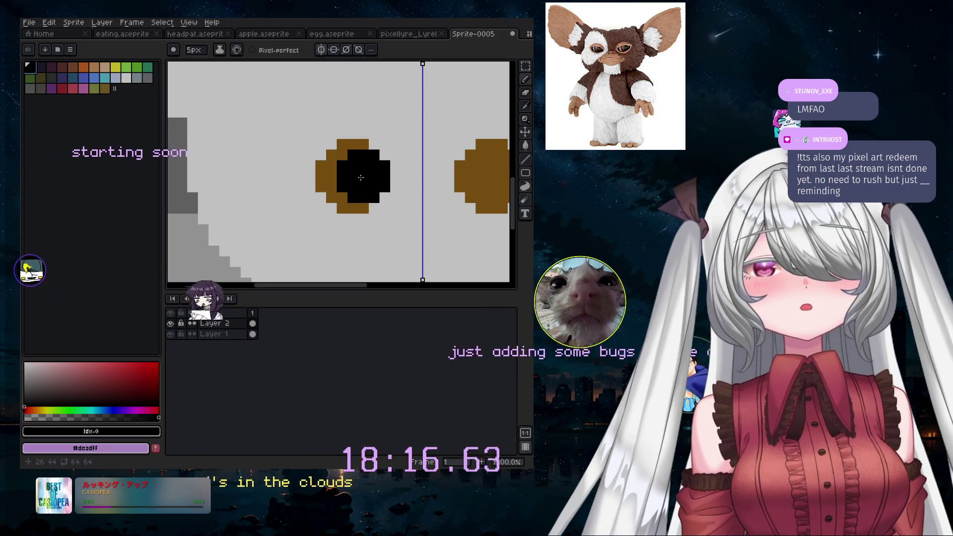
click(360, 177)
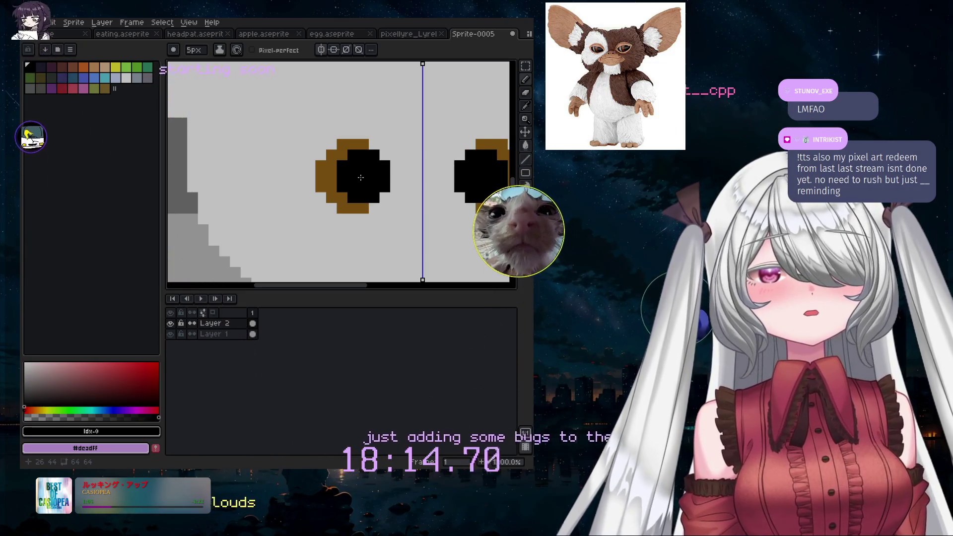
key(ctrl+z)
key(ctrl+z)
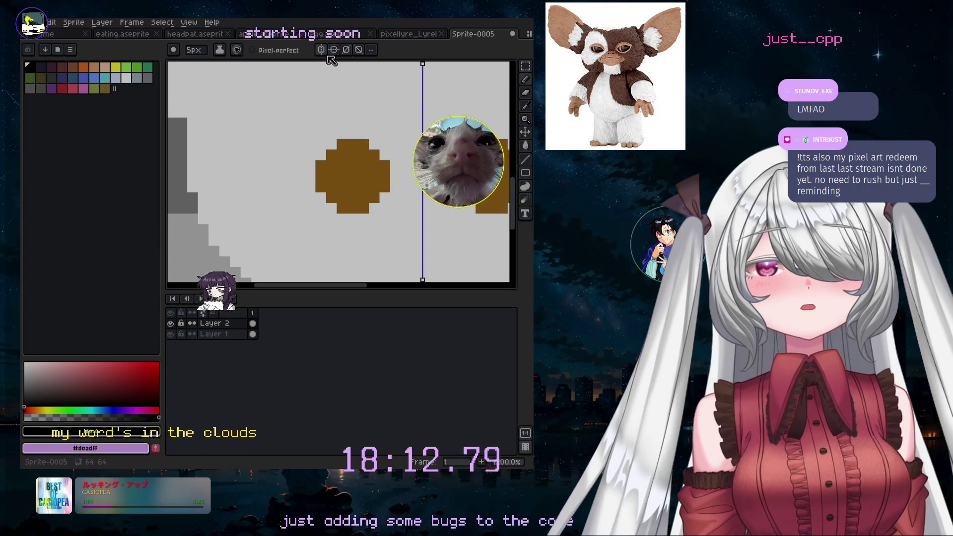
click(364, 175)
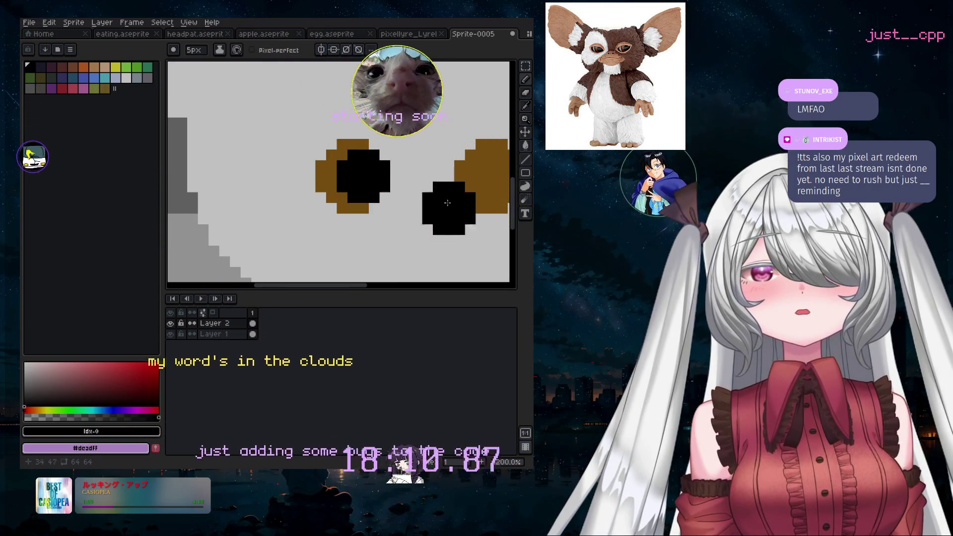
drag(342, 287, 364, 286)
click(437, 177)
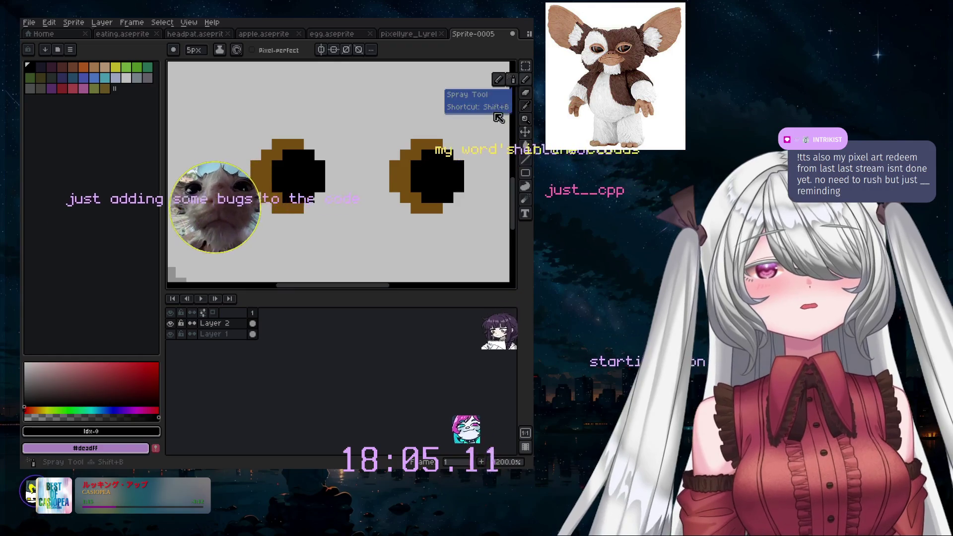
- Paint tan pixels beneath and left of the left eye using a 1-2px brush
click(104, 67)
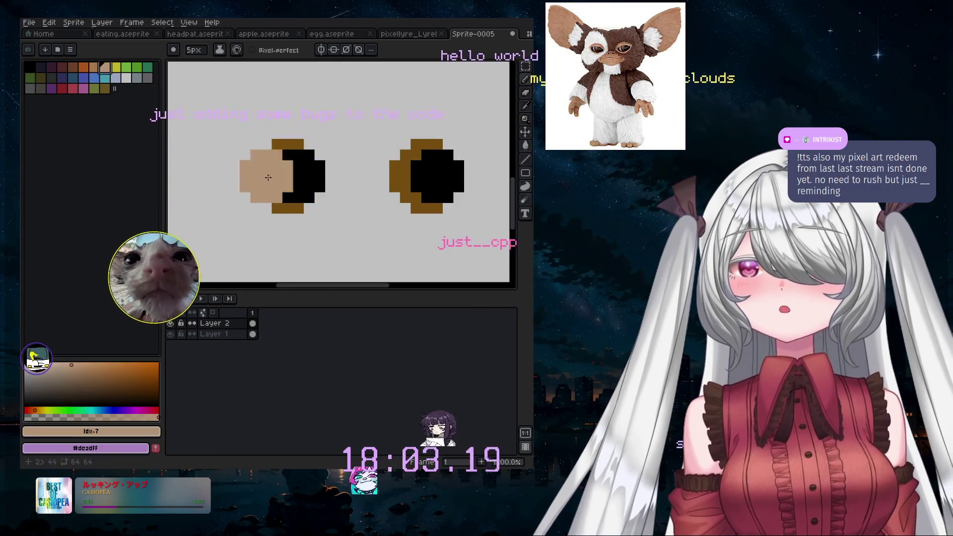
key(minus)
key(minus)
key(minus)
key(plus)
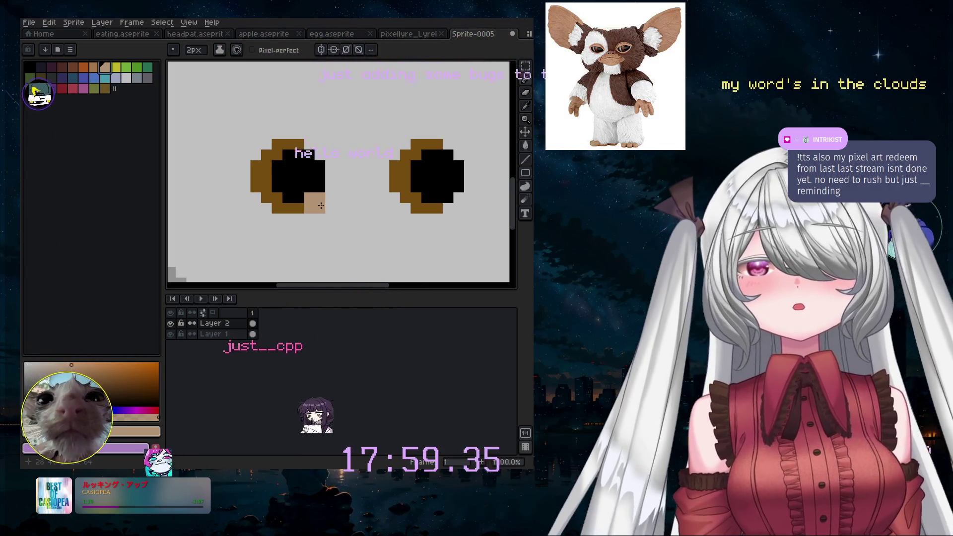
click(293, 213)
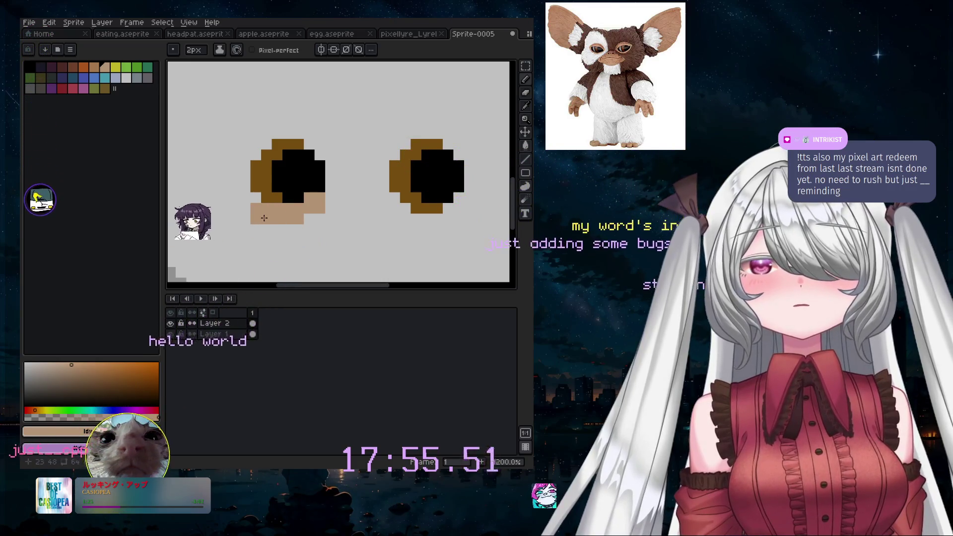
key(minus)
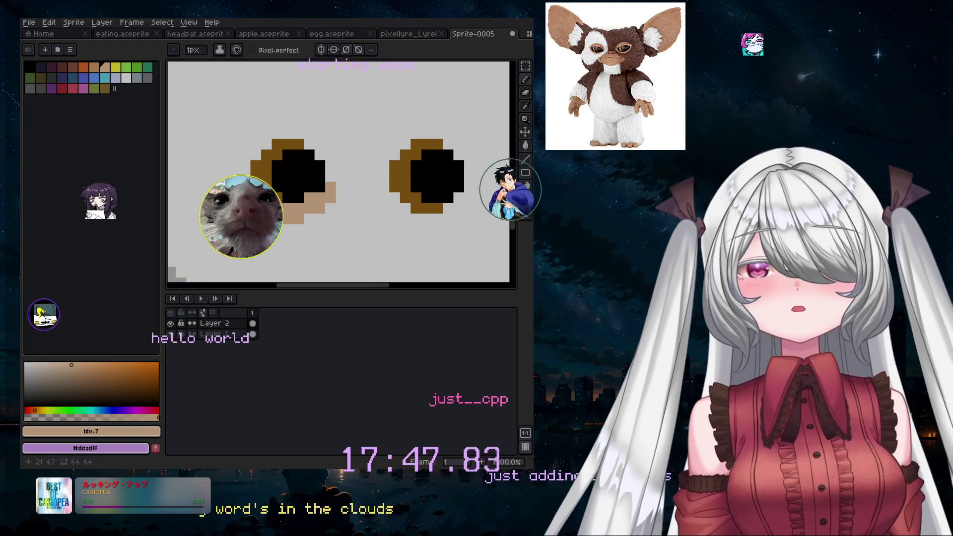
key(plus)
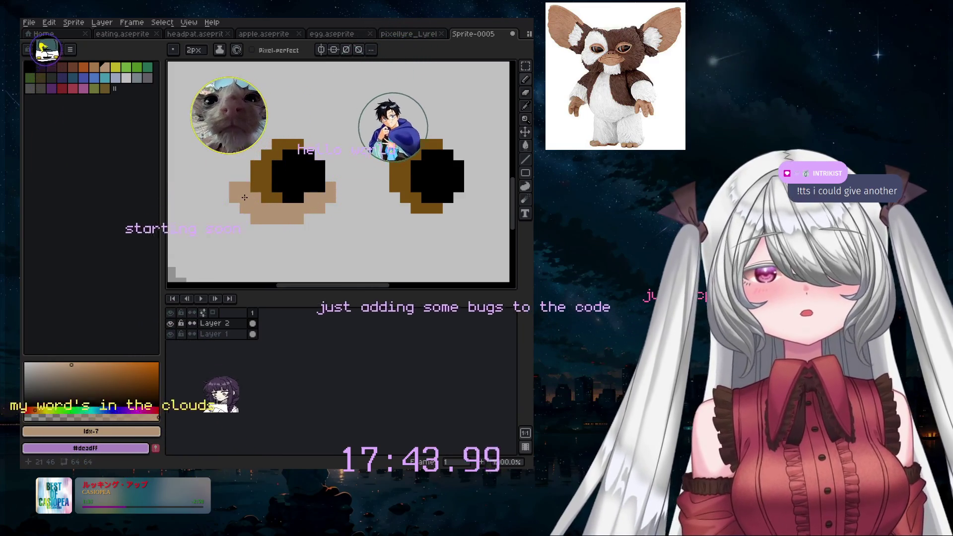
click(224, 193)
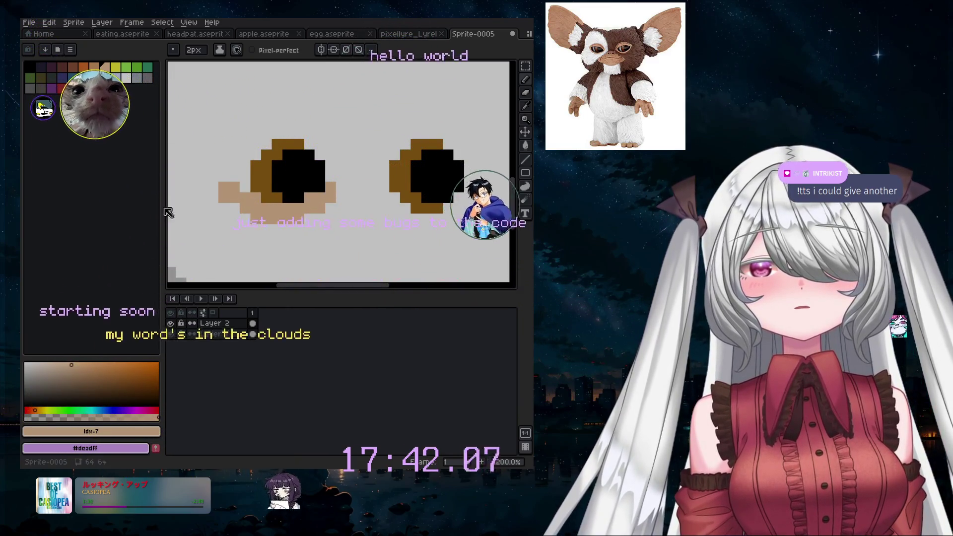
drag(297, 219, 223, 179)
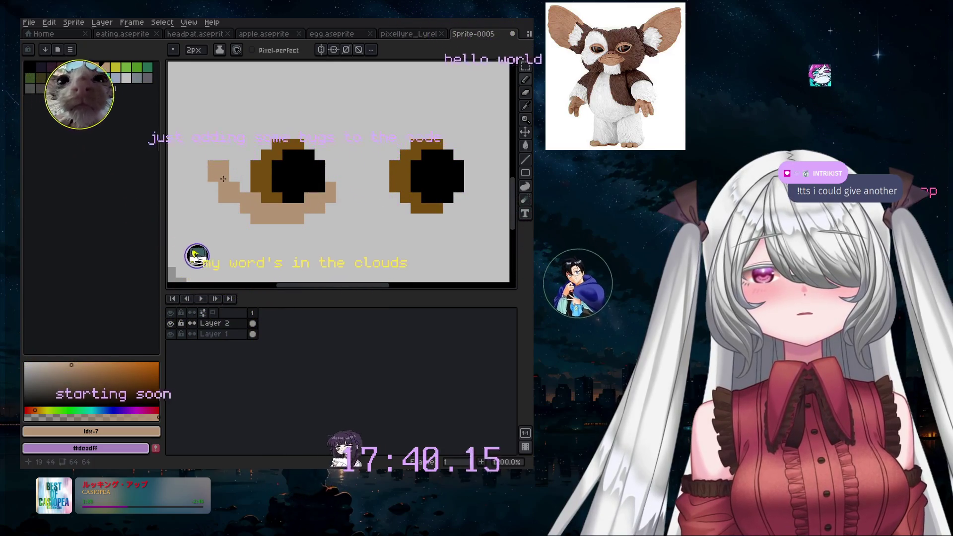
key(ctrl+z)
key(minus)
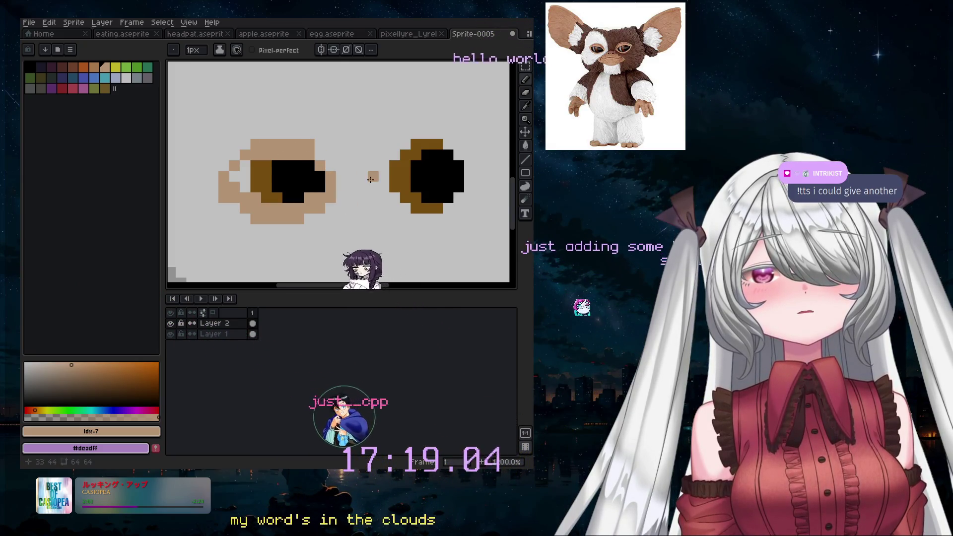
- Add single 1px tan pixels to close the outline around the left eye
scroll(370, 180, down, 2)
scroll(377, 222, down, 1)
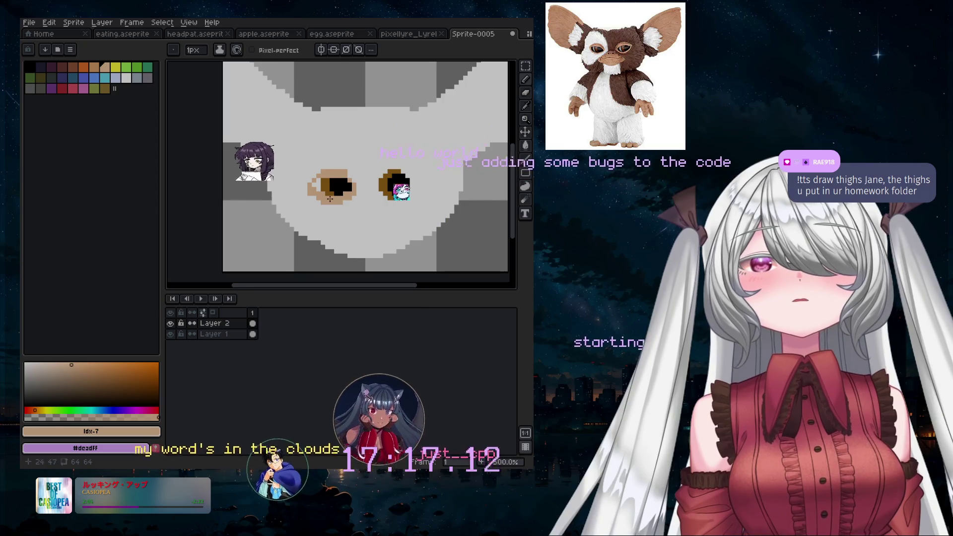
scroll(329, 199, up, 2)
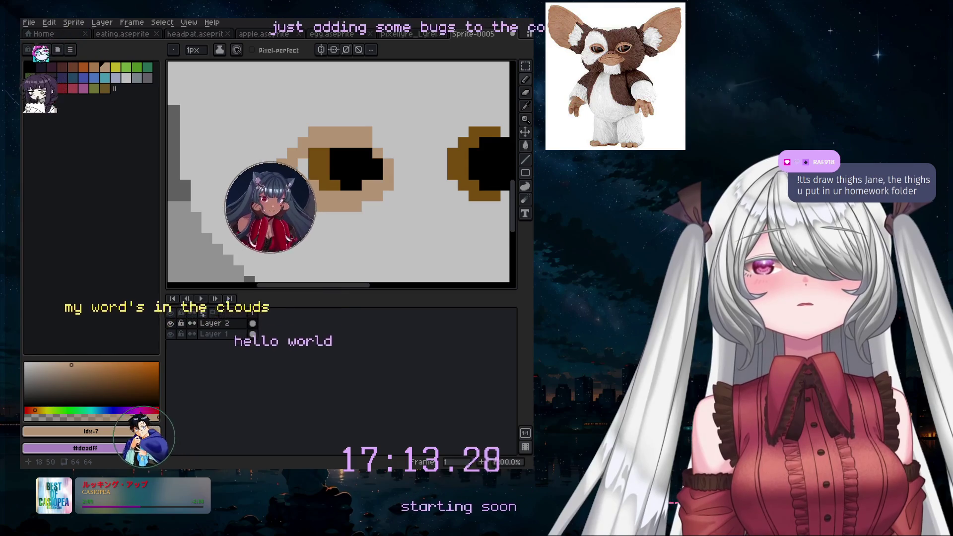
click(263, 236)
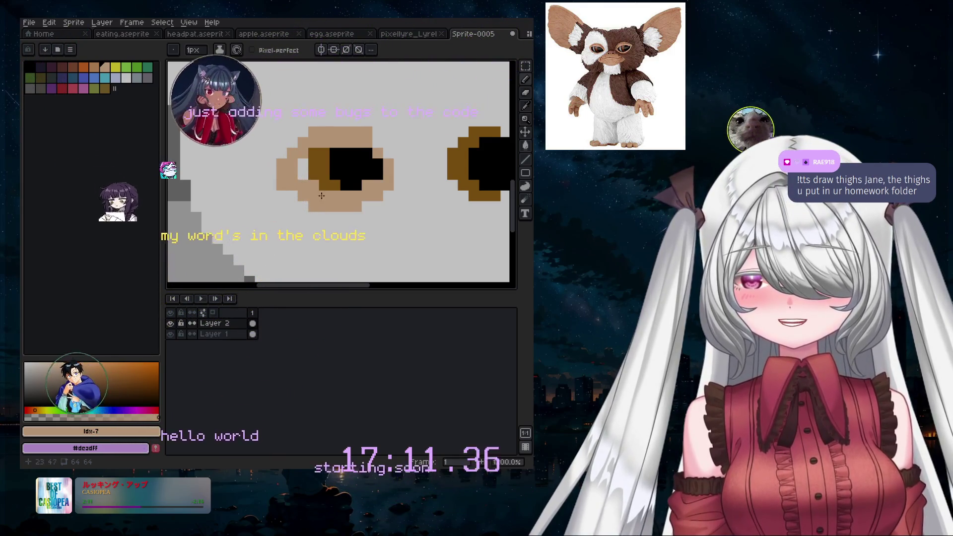
scroll(396, 220, down, 3)
scroll(397, 220, up, 3)
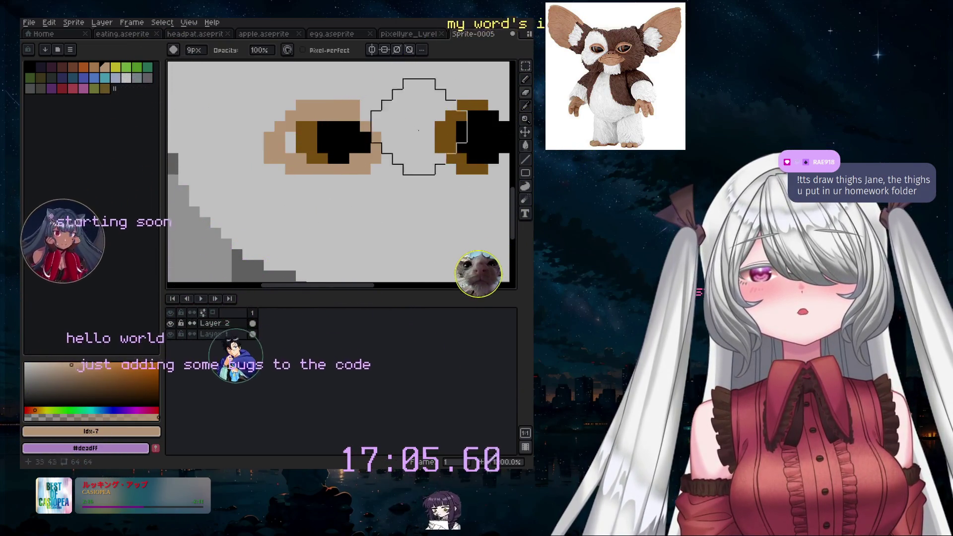
key(minus)
key(minus)
key(minus)
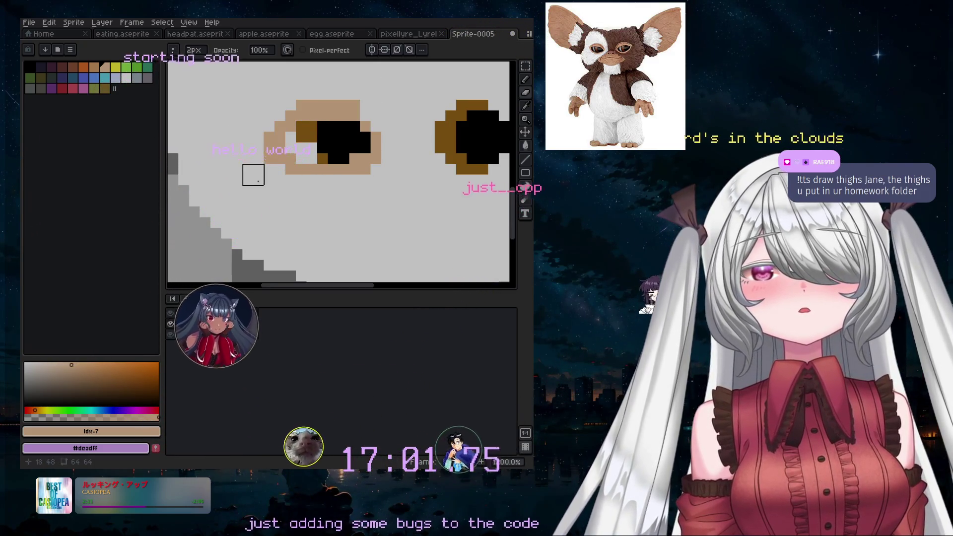
key(minus)
key(ctrl+z)
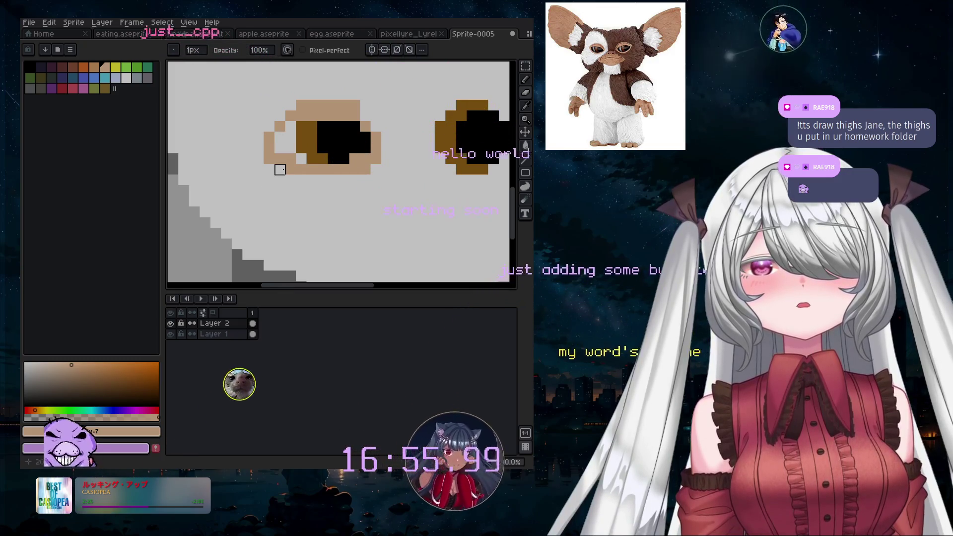
scroll(290, 138, down, 2)
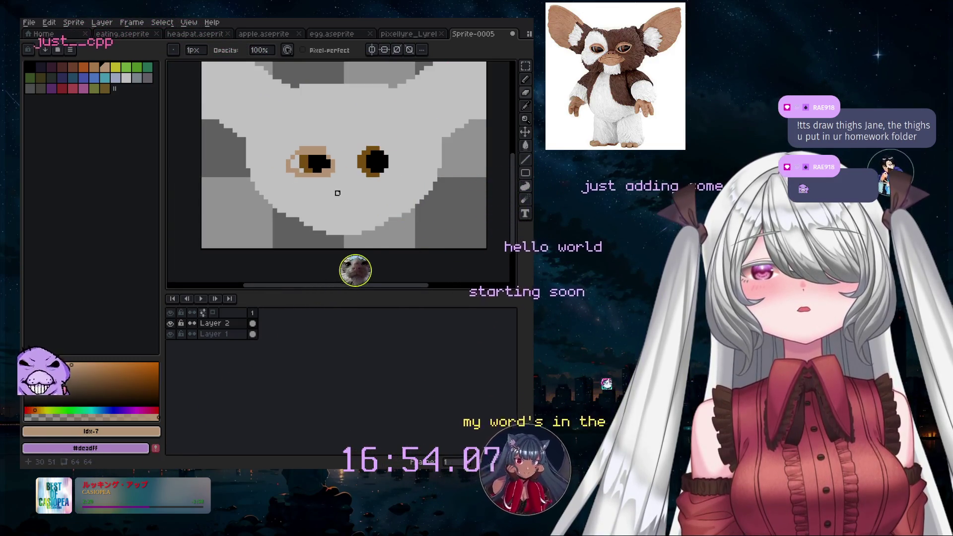
scroll(342, 179, up, 2)
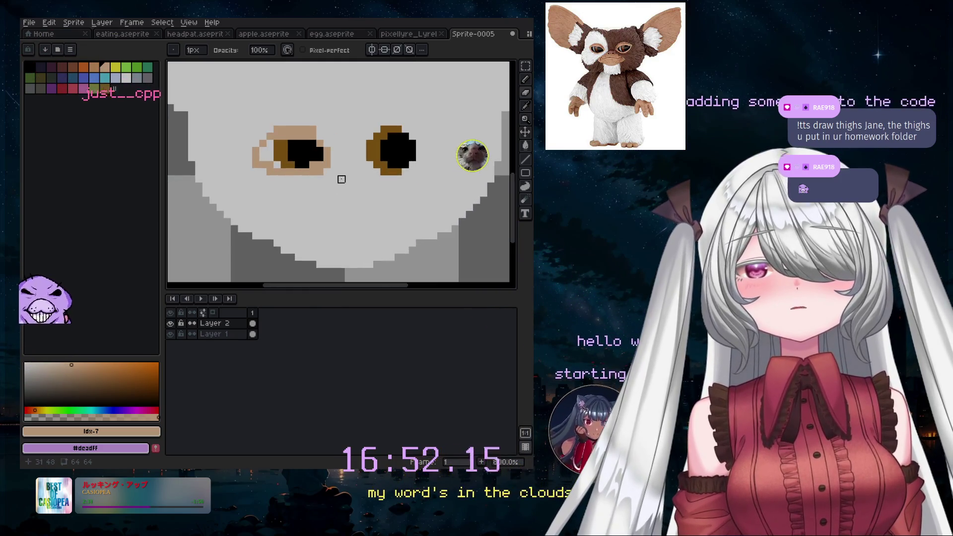
scroll(309, 169, down, 2)
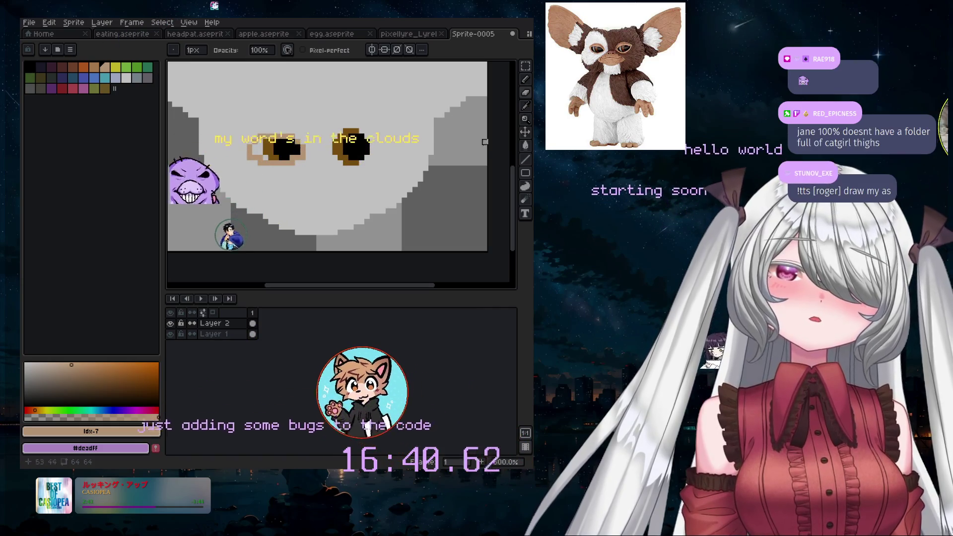
- Paste a copy of the tan-rimmed left eye over the right eye
key(ctrl+v)
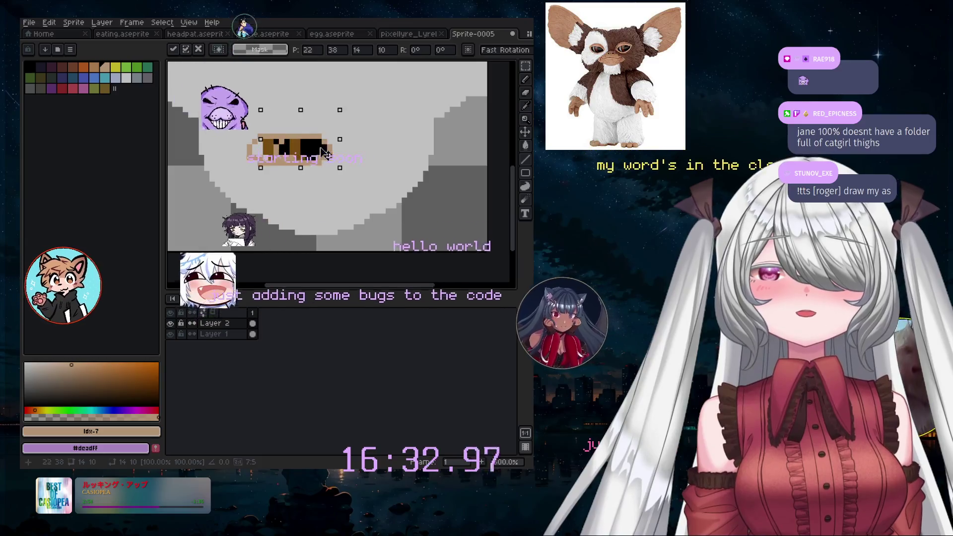
drag(305, 152, 387, 152)
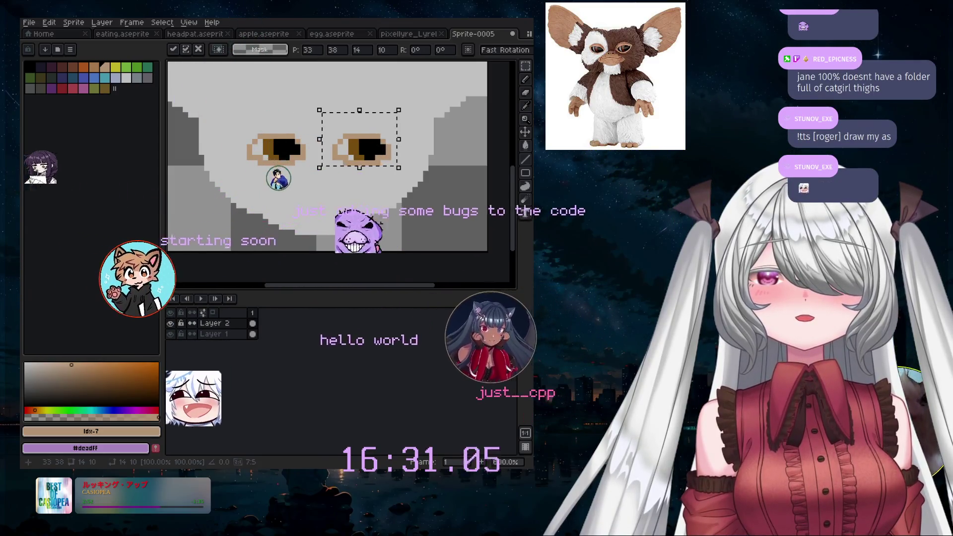
key(ctrl+d)
scroll(370, 130, down, 2)
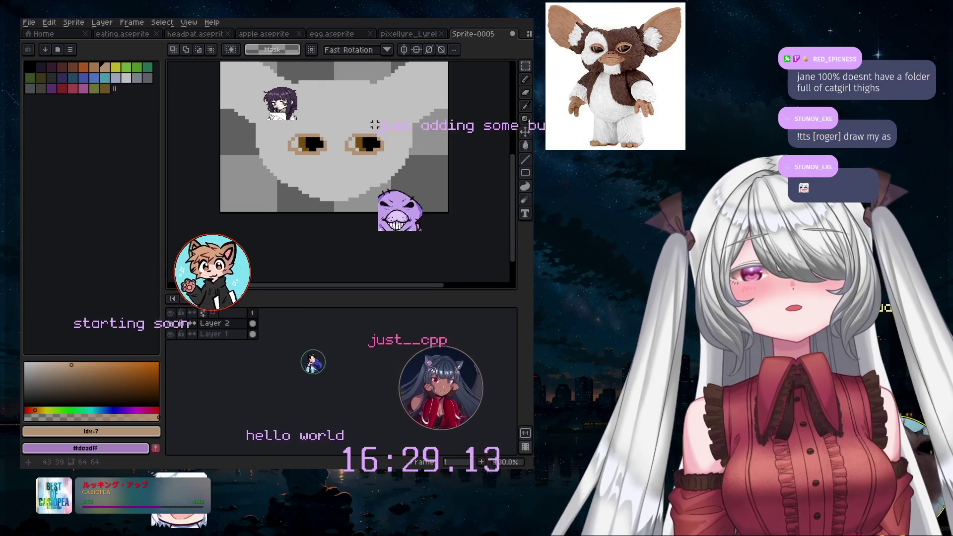
- Move both eyes up about 4 pixels and turn on horizontal symmetry
drag(265, 103, 408, 179)
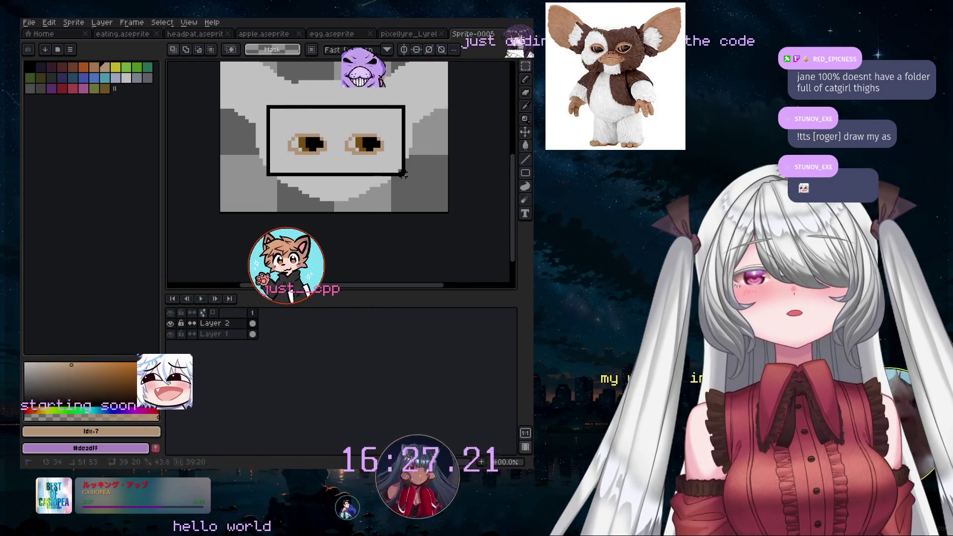
drag(357, 153, 361, 138)
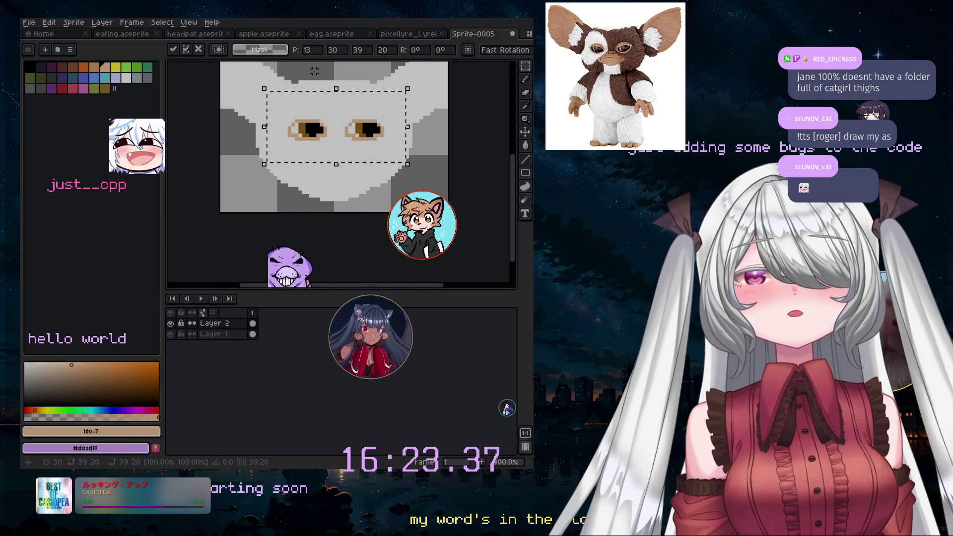
click(184, 50)
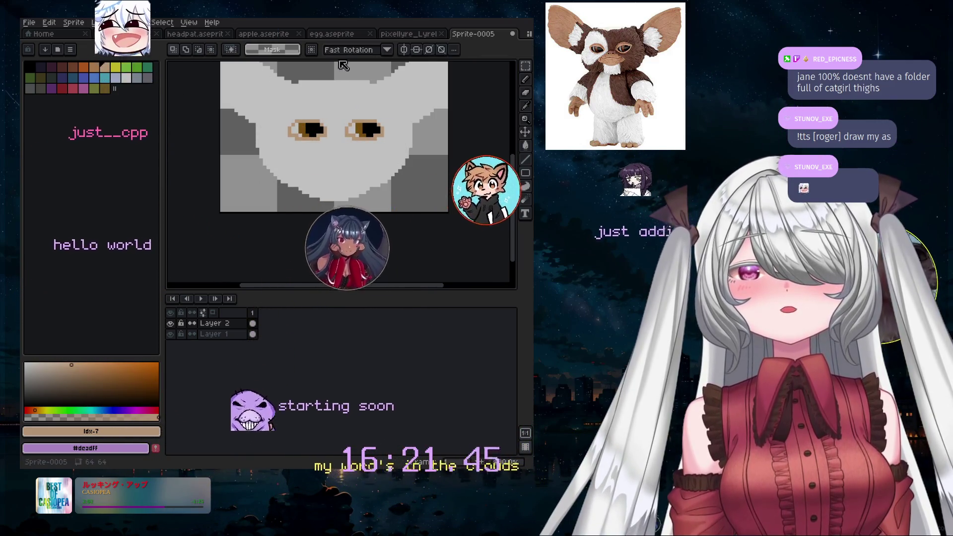
click(405, 49)
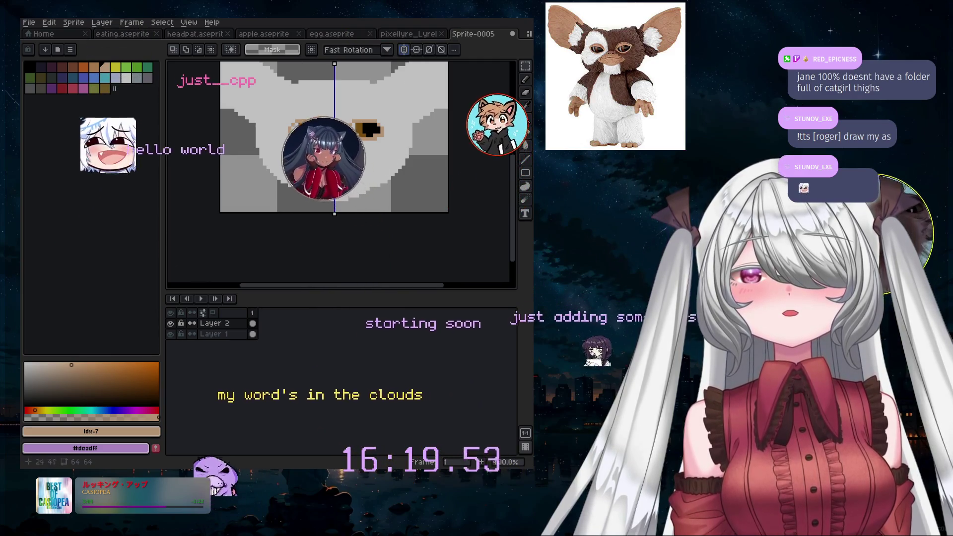
drag(247, 82, 421, 172)
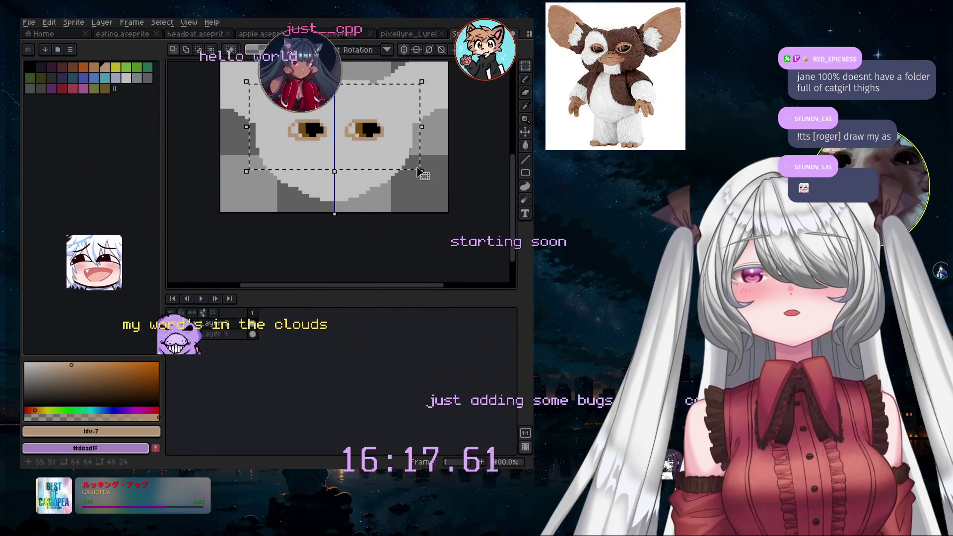
click(418, 196)
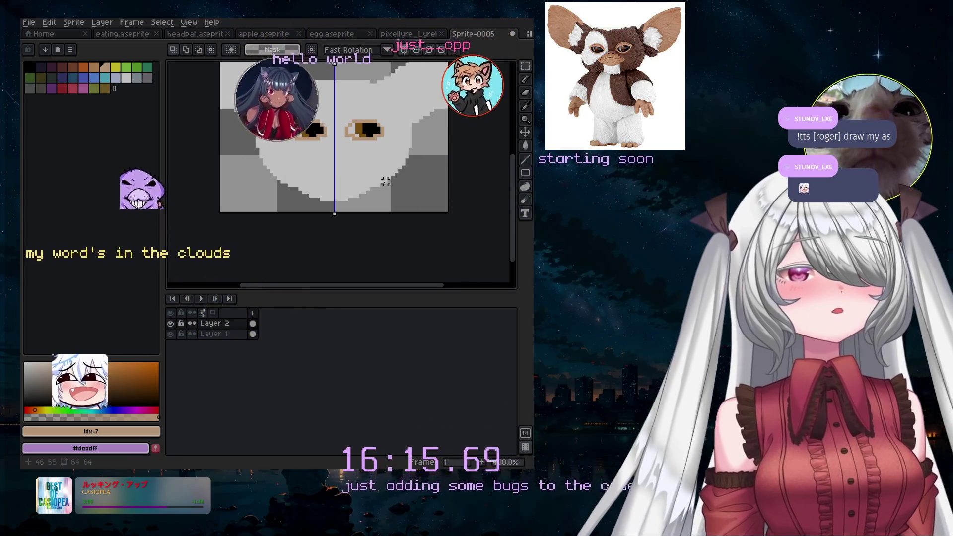
- Add a new empty Layer 3 on top of the stack
click(102, 22)
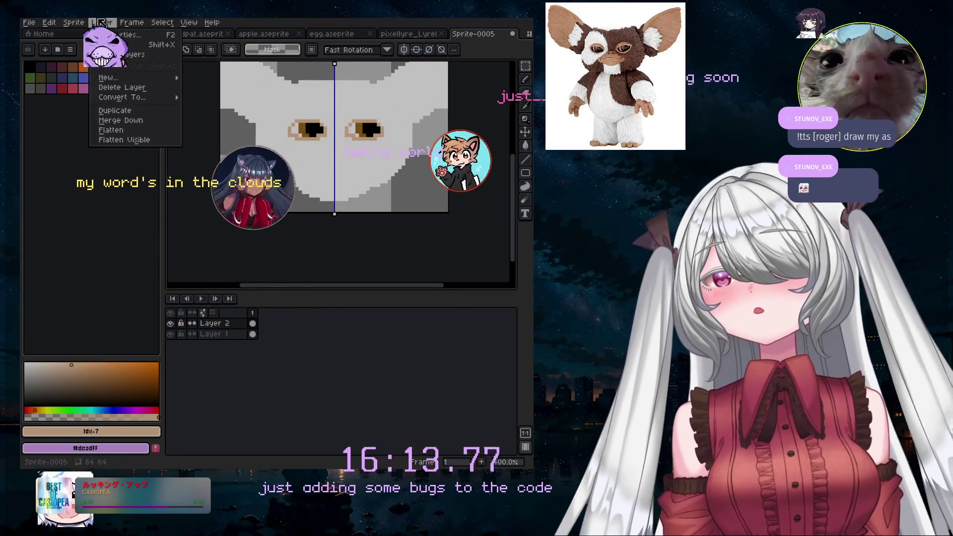
mouse_move(112, 78)
click(208, 78)
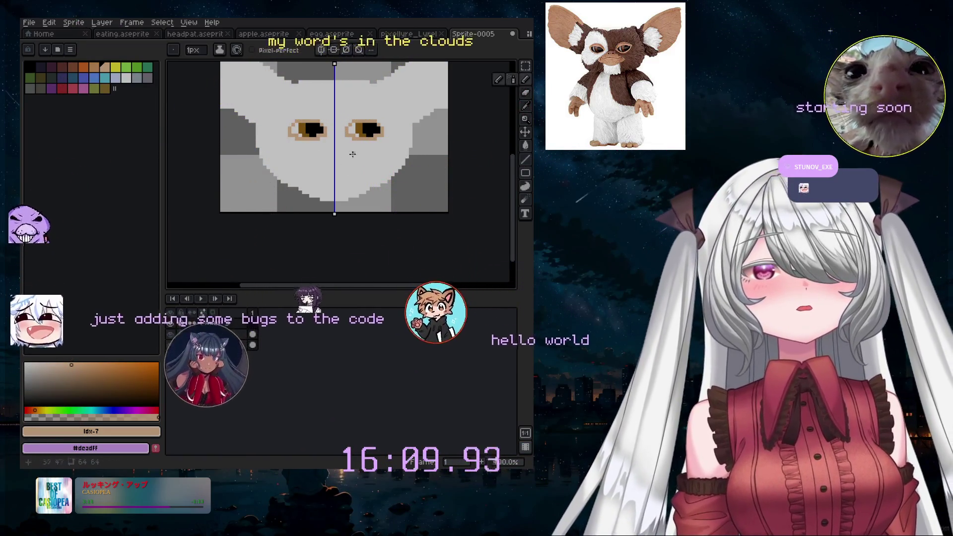
- Switch to the Pencil, enlarge the brush to 6px and dab a first tan nose blob below the eyes
key(b)
key(plus)
key(plus)
key(plus)
click(335, 167)
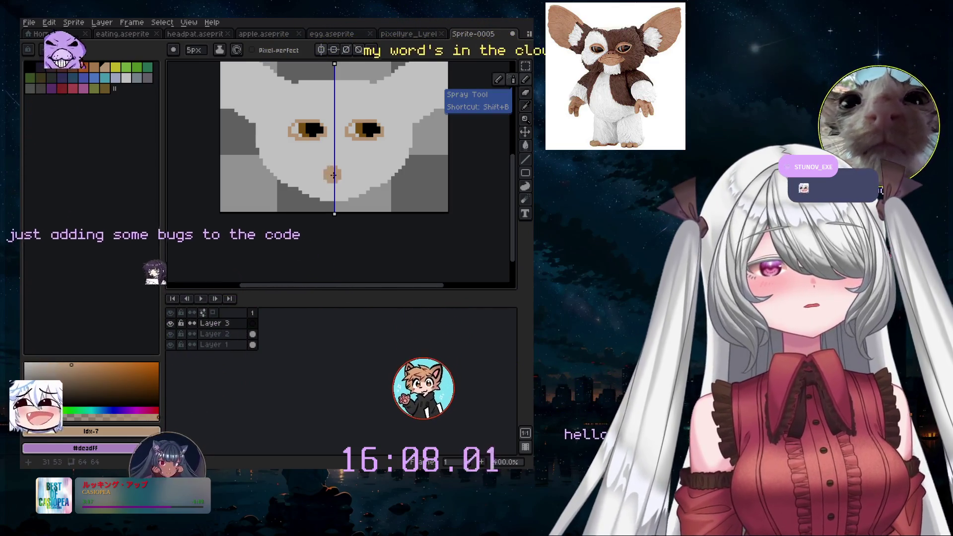
key(plus)
scroll(337, 166, up, 2)
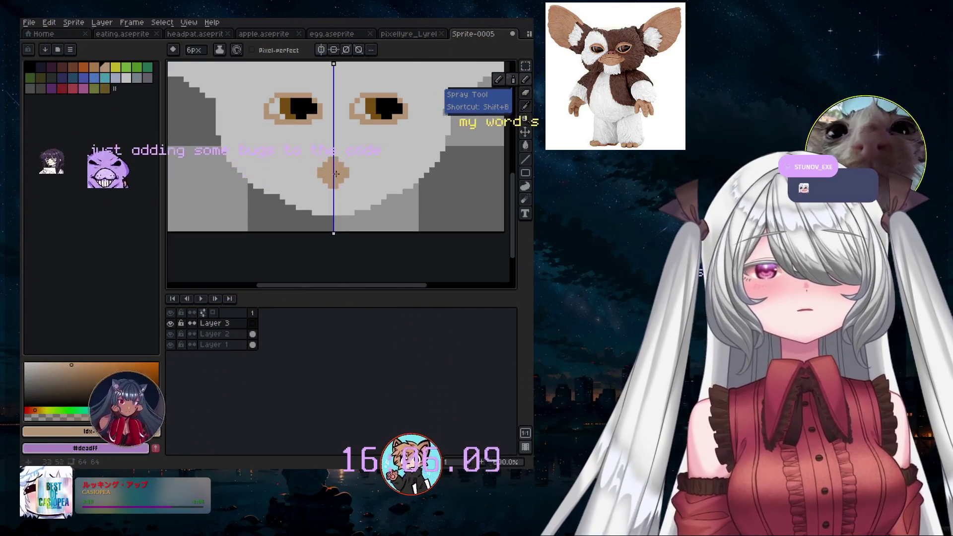
- Undo the misplaced blobs and repaint the tan nose higher, widening its lower left side
key(ctrl+z)
click(336, 169)
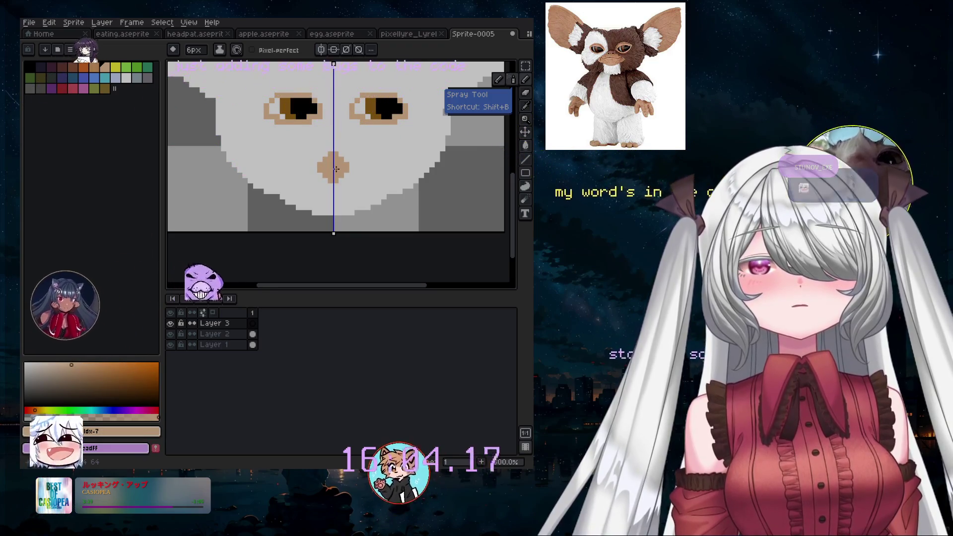
key(ctrl+z)
click(336, 162)
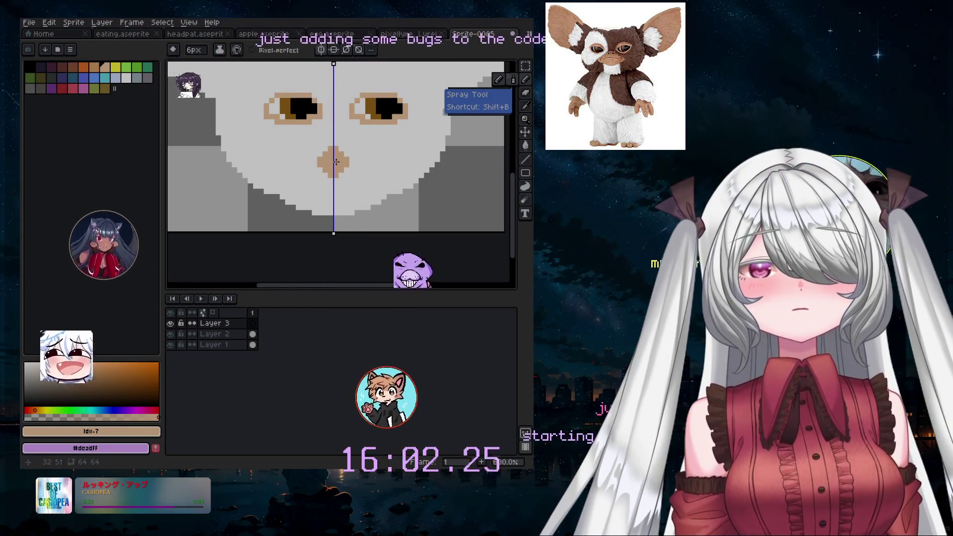
click(324, 169)
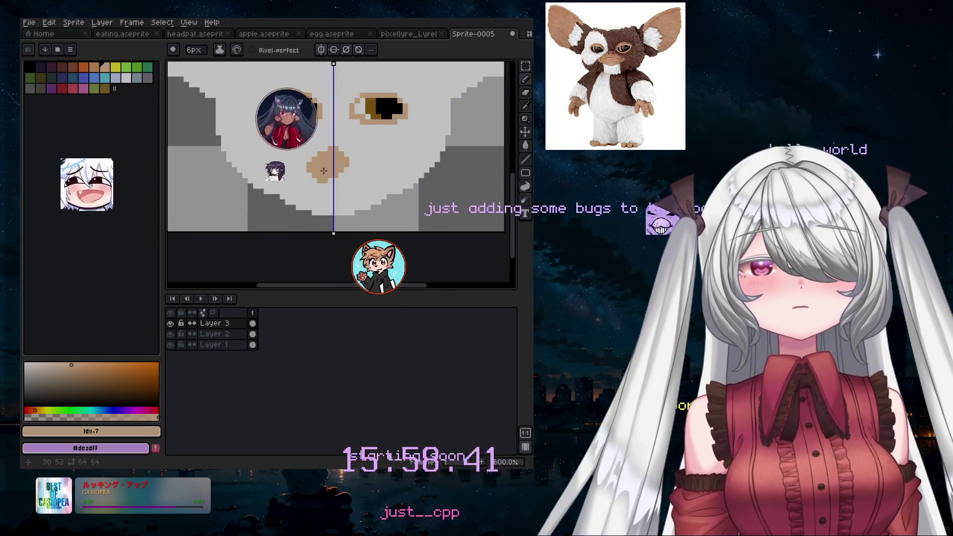
drag(323, 170, 313, 171)
key(ctrl+z)
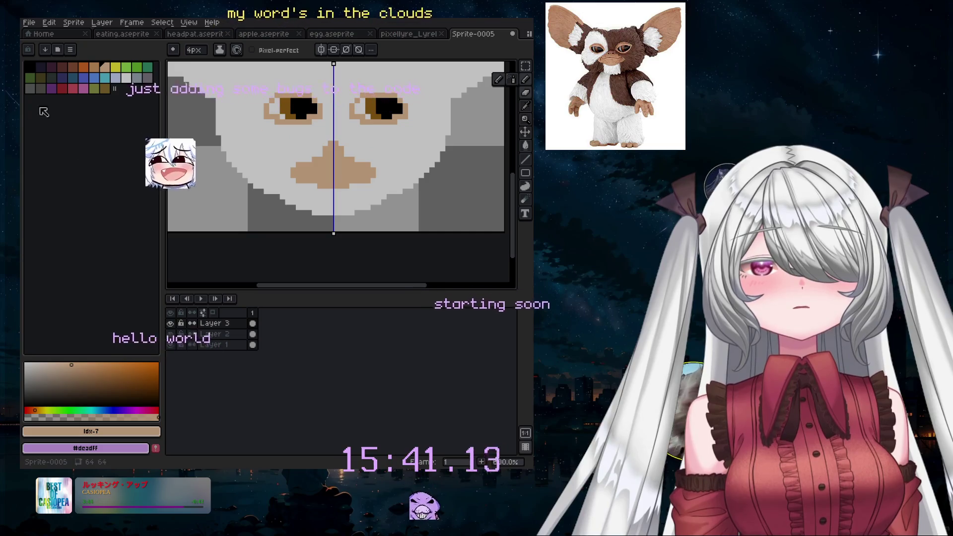
- Select black as the drawing colour and zoom in on the tan muzzle
click(32, 66)
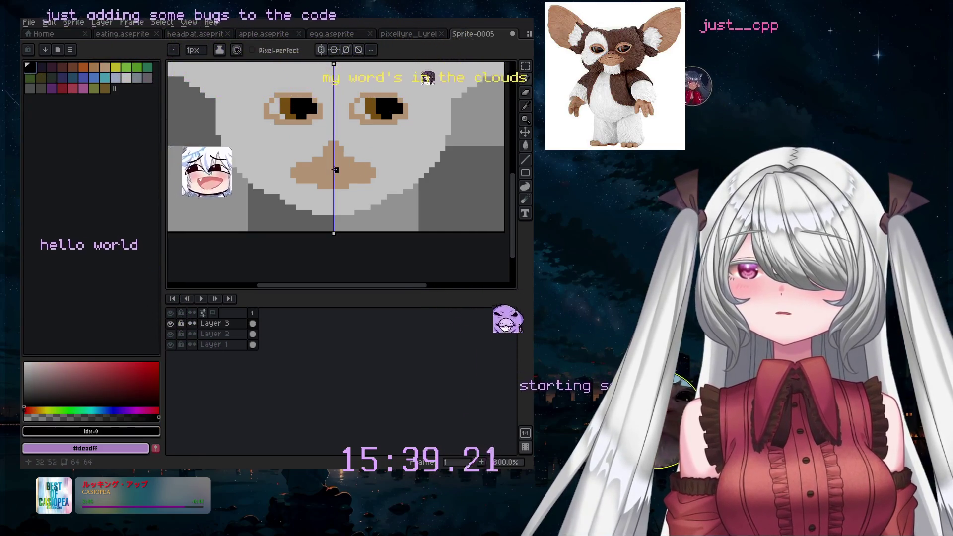
scroll(330, 154, up, 1)
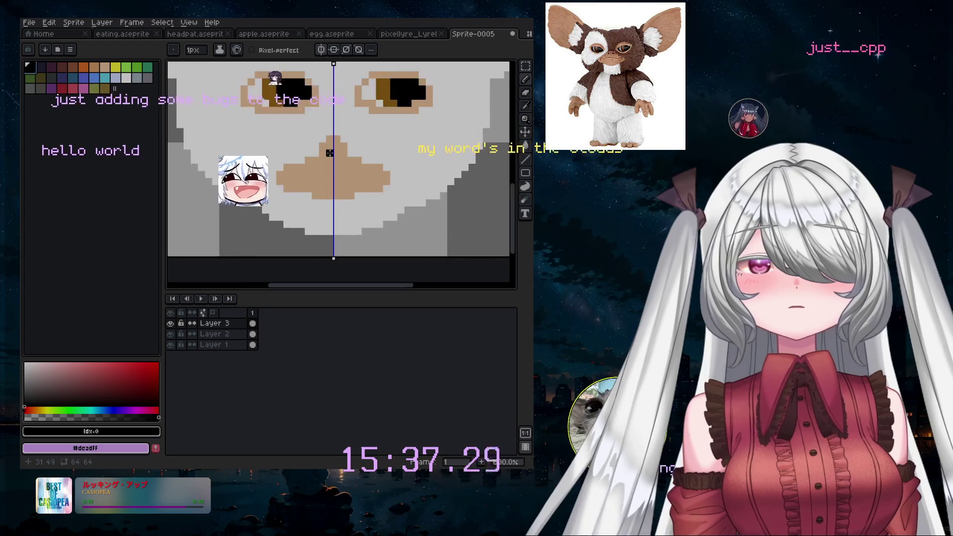
scroll(330, 154, up, 4)
scroll(308, 159, down, 3)
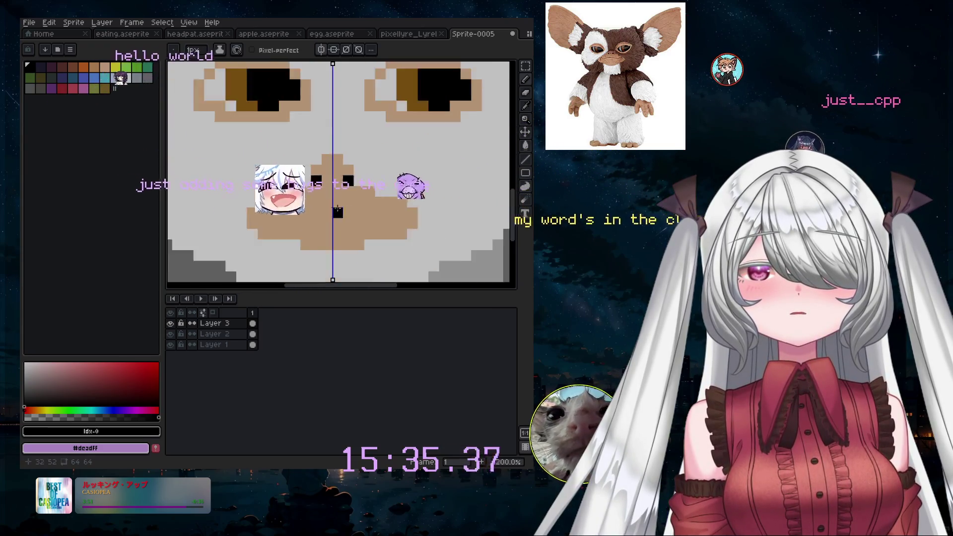
scroll(375, 226, down, 1)
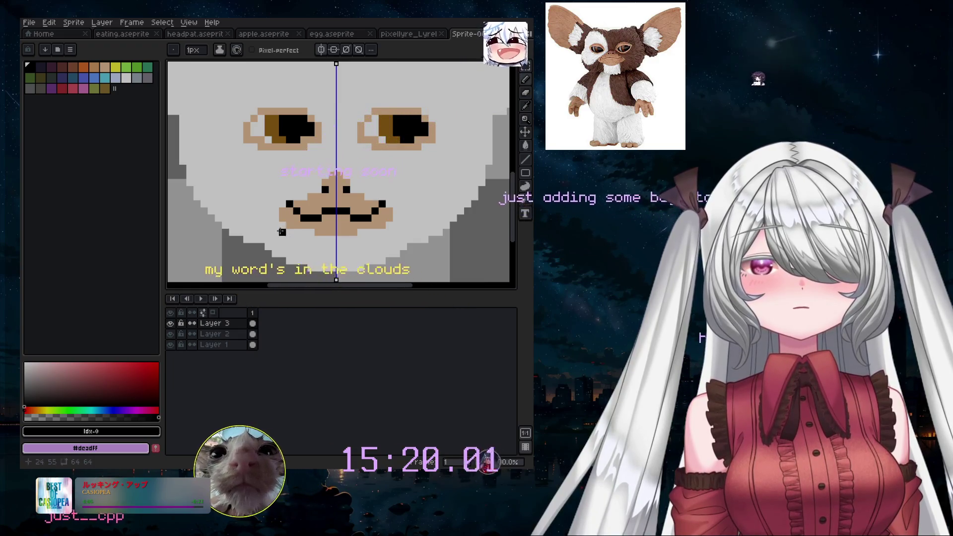
scroll(361, 192, down, 3)
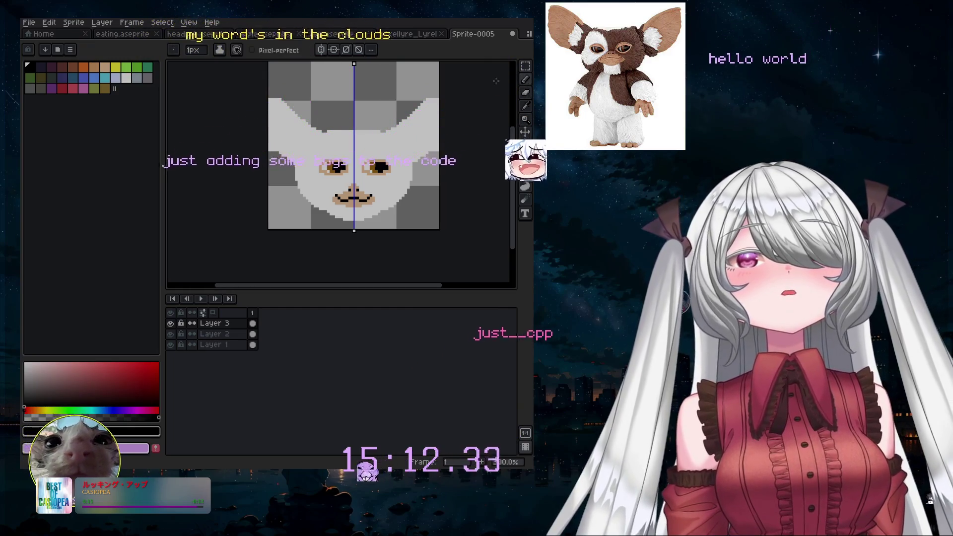
- Pick a dark red colour, add a new Layer 4 and make it the active layer
click(66, 69)
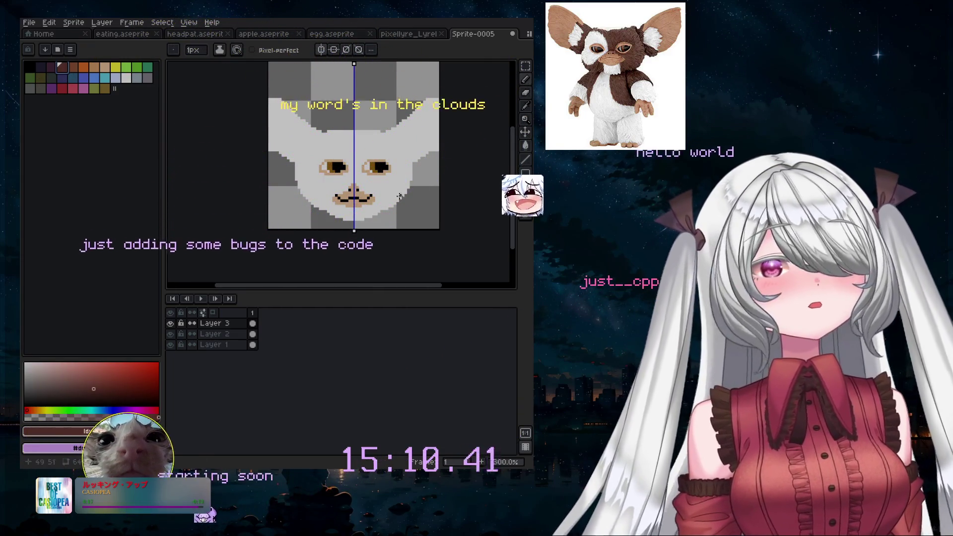
click(102, 22)
mouse_move(120, 78)
click(208, 77)
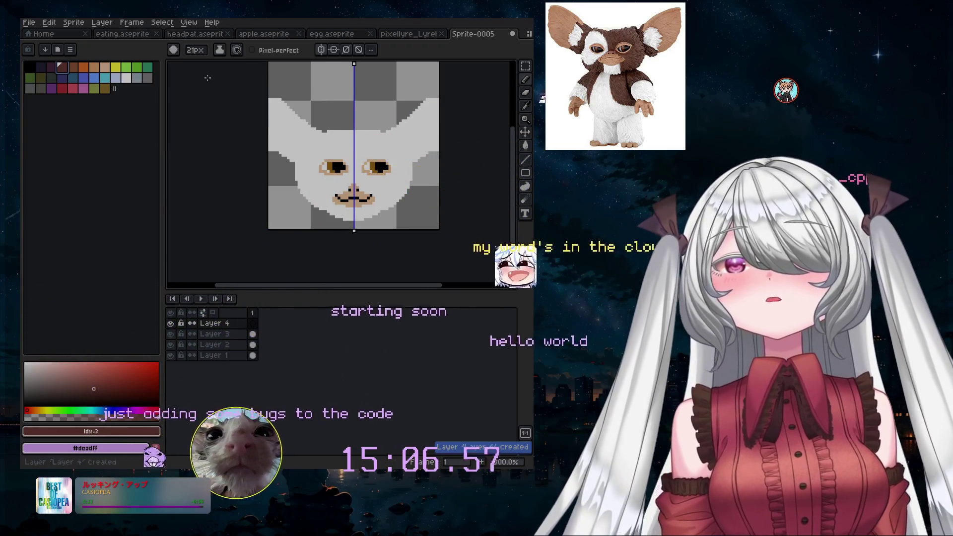
click(226, 334)
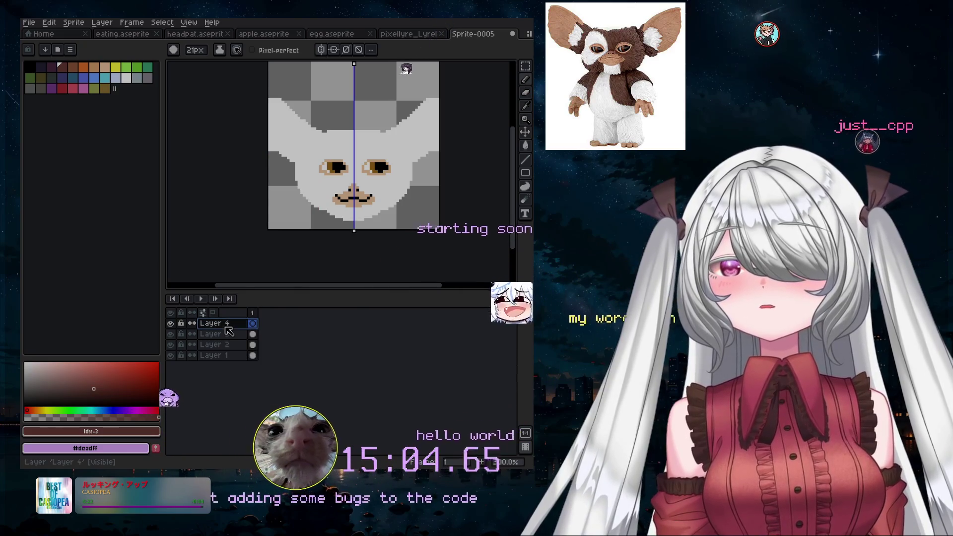
click(228, 325)
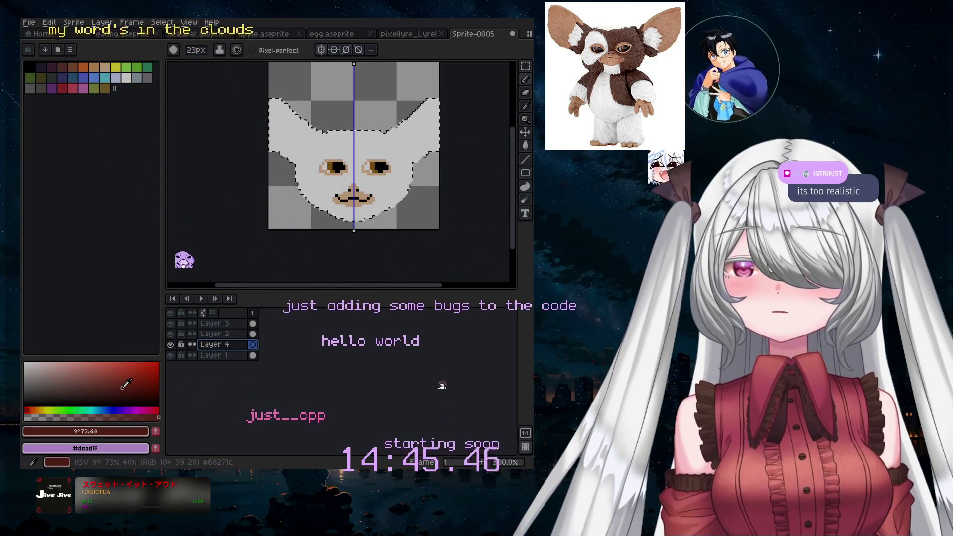
- Choose a warm brown and paint a fur patch over the right eye, undoing stray strokes
click(36, 409)
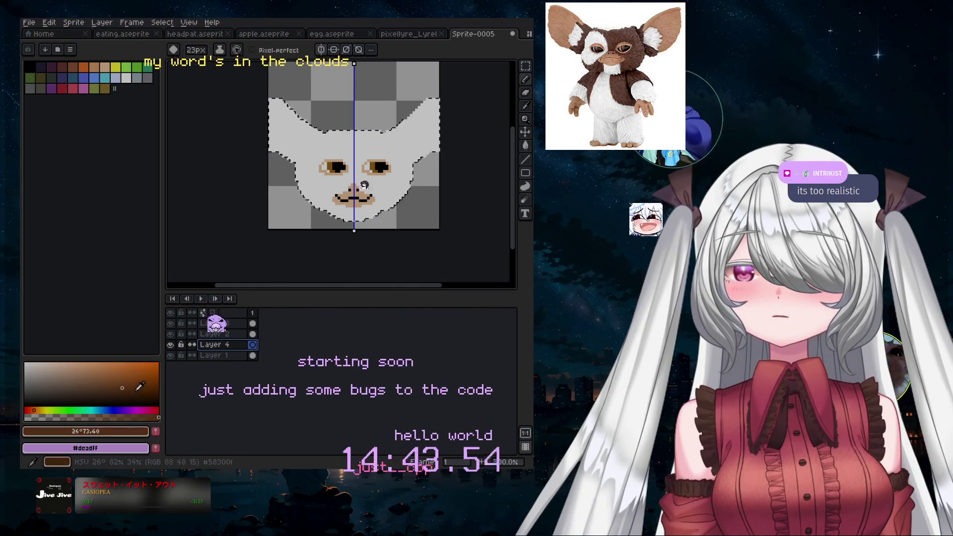
click(380, 167)
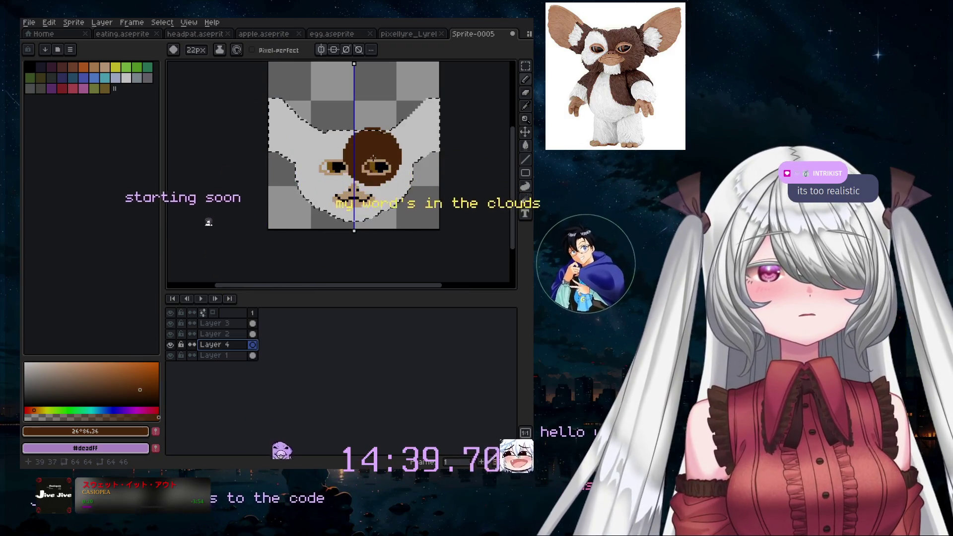
key(minus)
key(minus)
drag(373, 158, 403, 194)
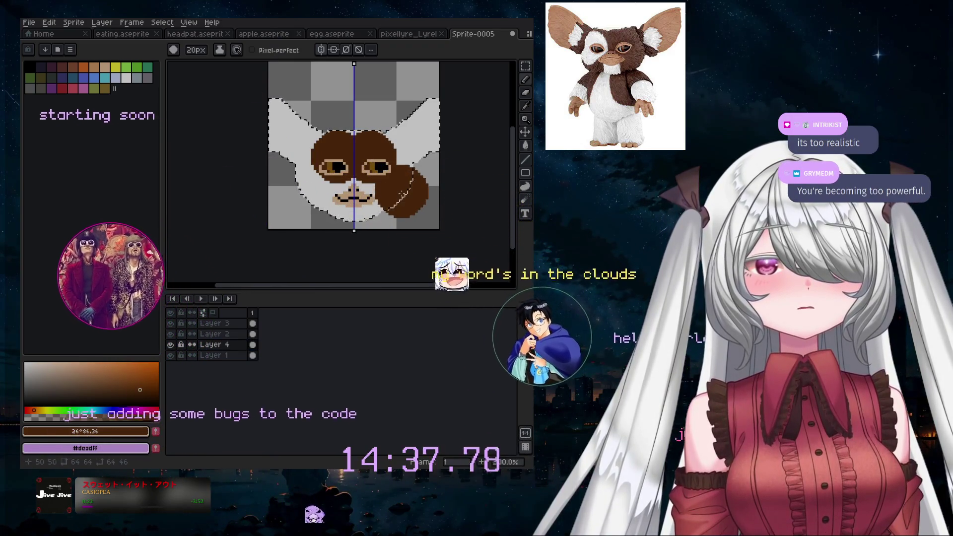
key(ctrl+z)
key(ctrl+z)
key(ctrl+z)
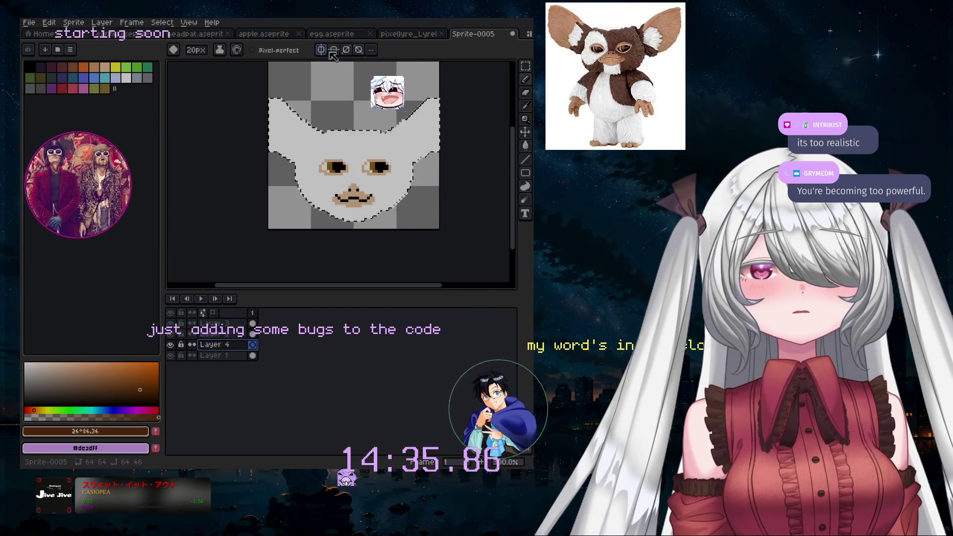
click(370, 164)
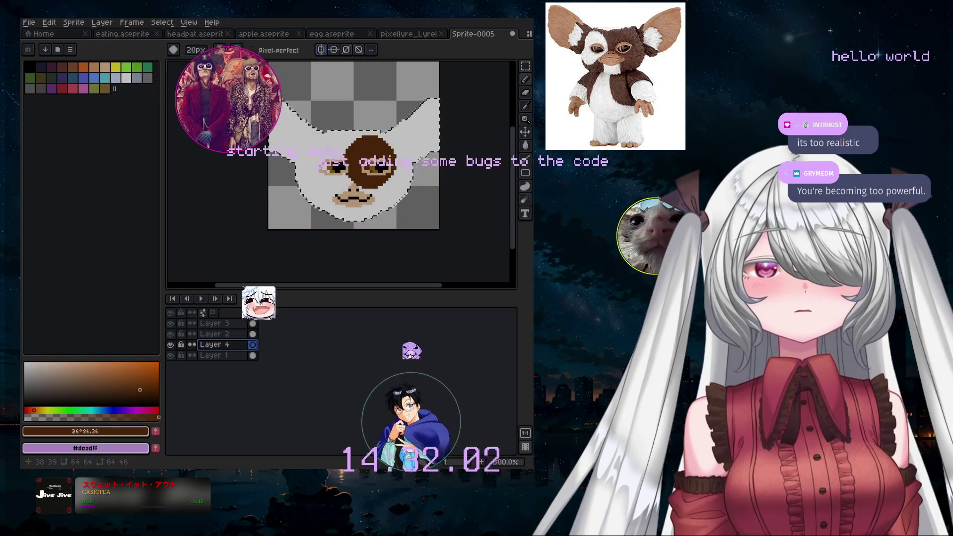
mouse_move(370, 166)
mouse_down()
mouse_move(385, 200)
mouse_move(414, 175)
mouse_up()
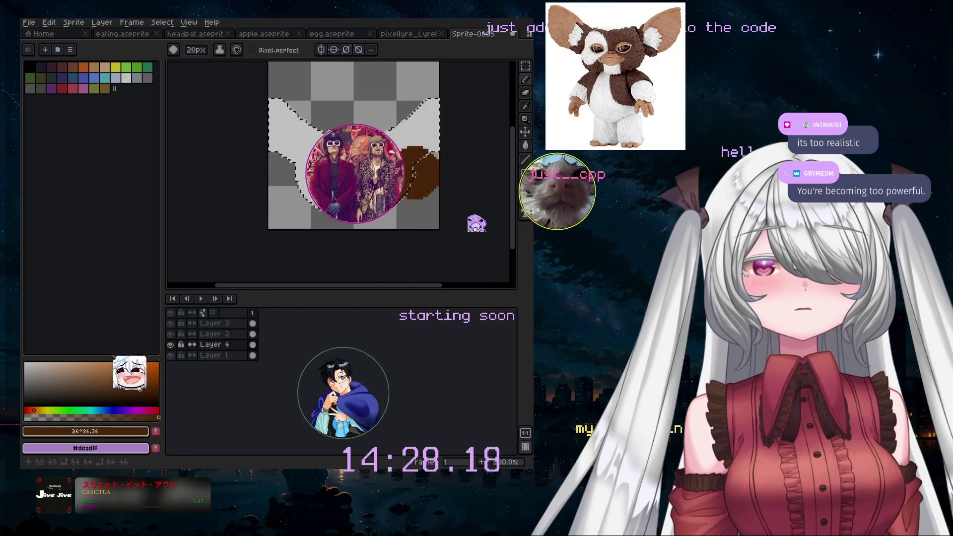
key(ctrl+z)
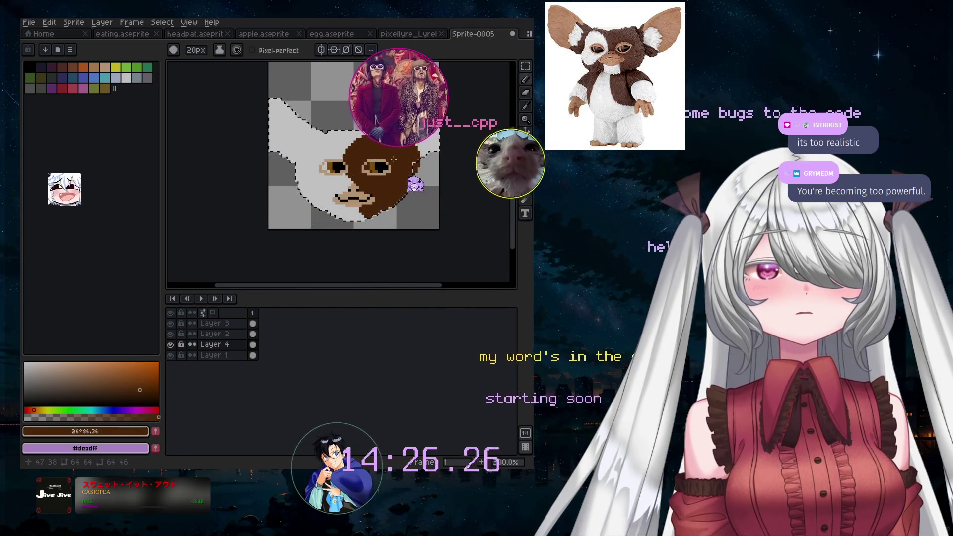
- Paint brown fur down the lower right of the face and over the upper-left white fur
mouse_move(393, 159)
mouse_down()
mouse_move(389, 232)
mouse_move(332, 195)
mouse_up()
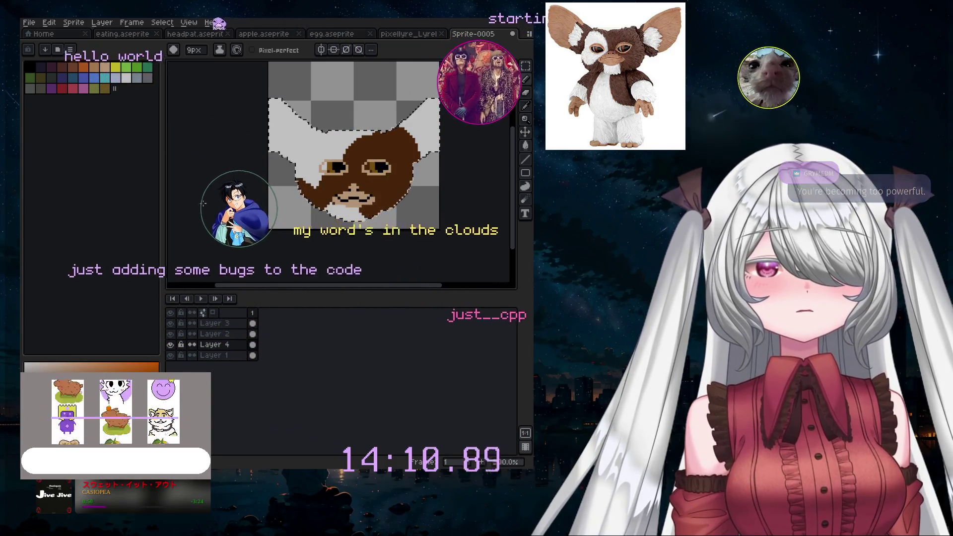
click(313, 137)
key(minus)
key(minus)
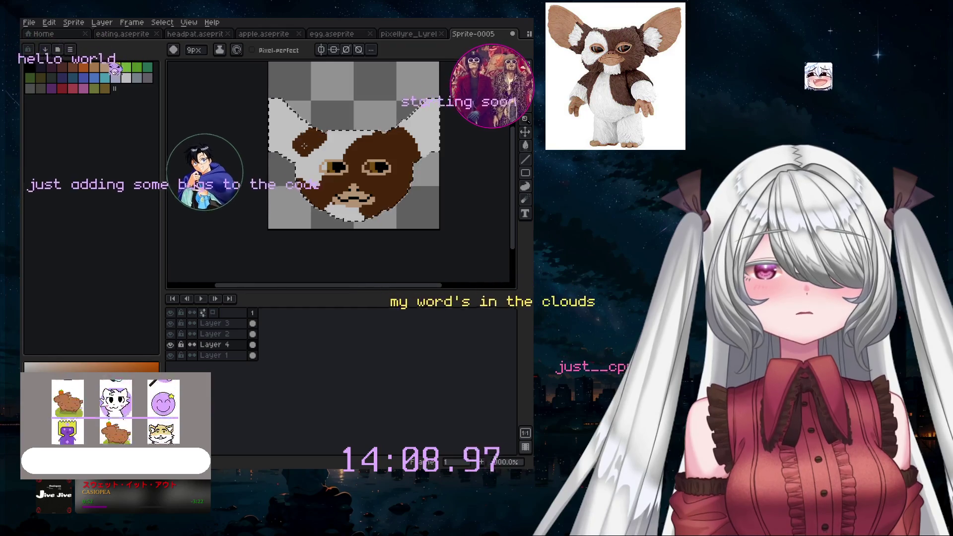
drag(315, 136, 304, 148)
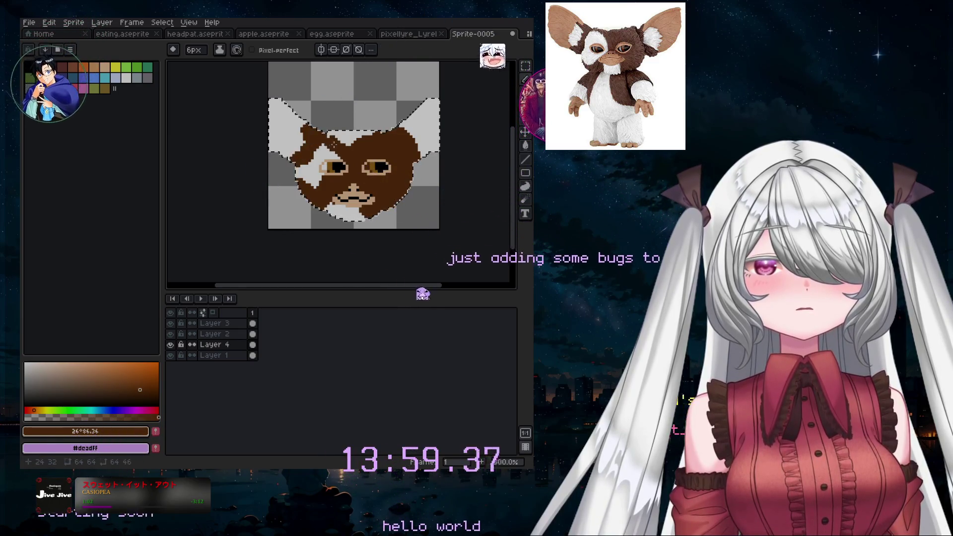
scroll(330, 172, up, 5)
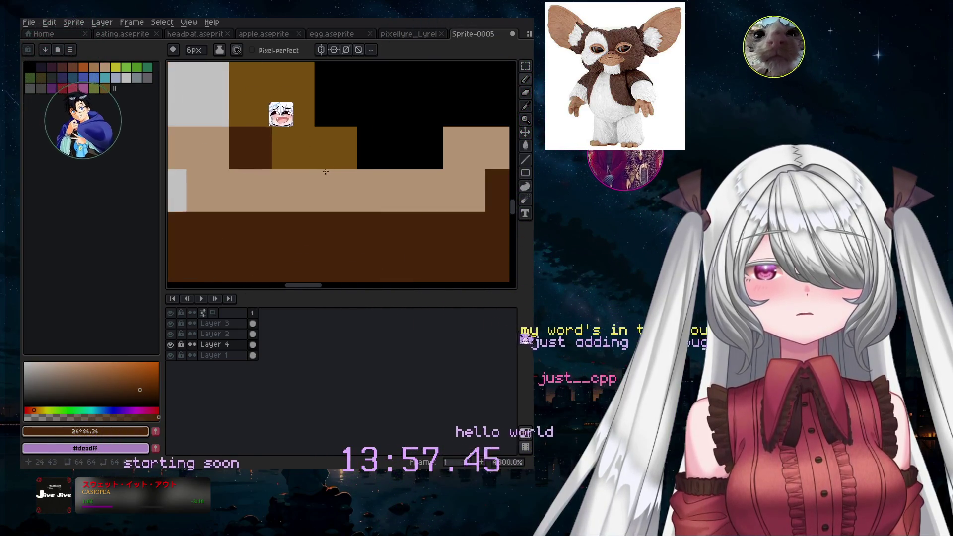
- Sample the light tan #eec39a from the artwork with the Eyedropper and return to the Pencil
scroll(329, 173, down, 1)
click(527, 112)
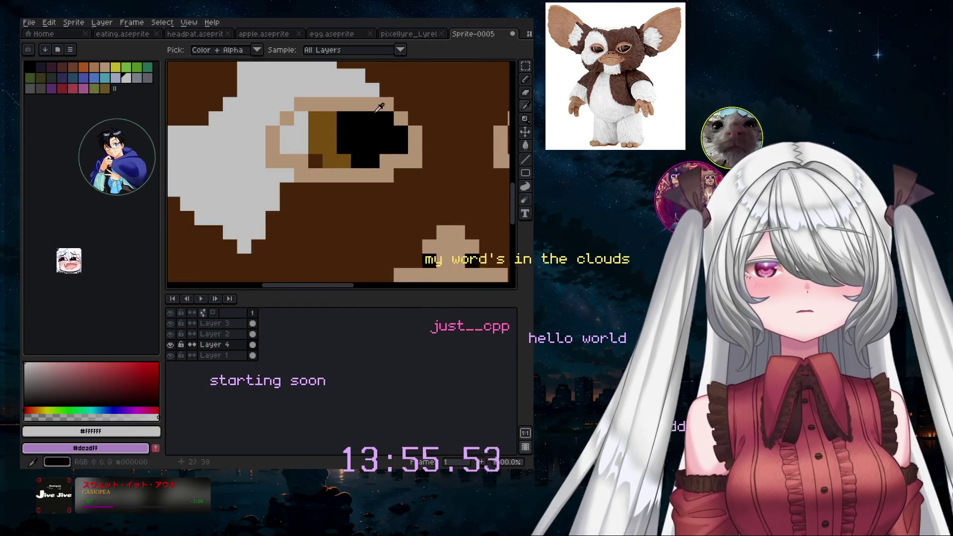
click(529, 82)
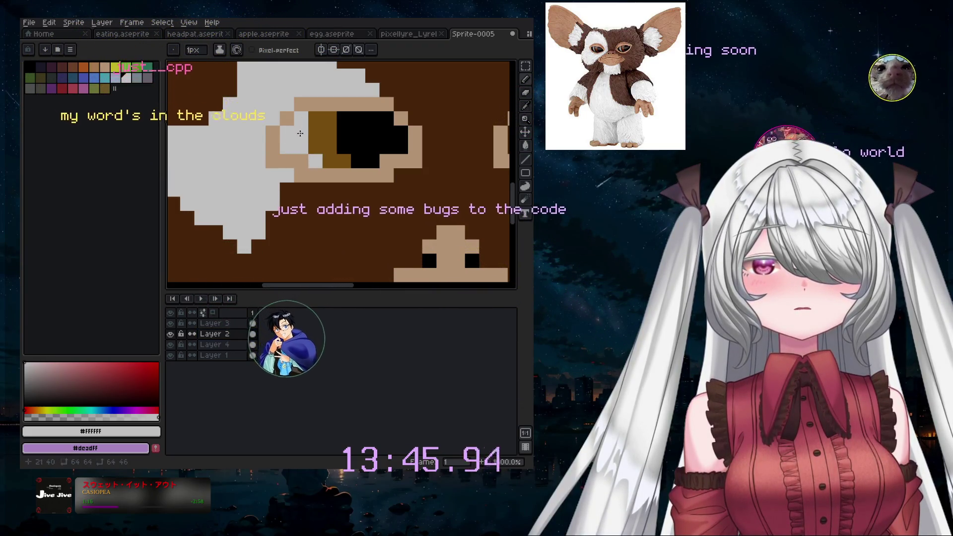
scroll(347, 268, down, 3)
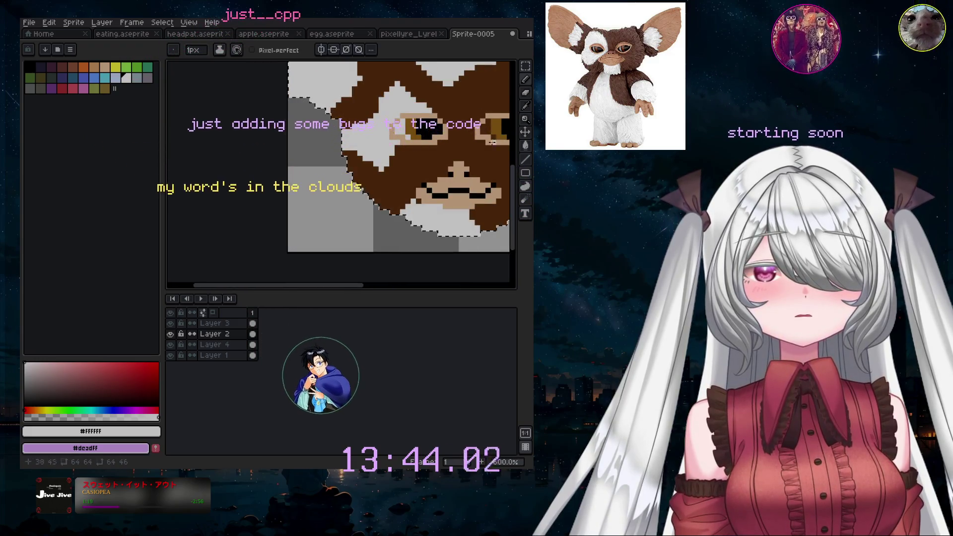
scroll(391, 123, up, 1)
scroll(392, 123, up, 1)
scroll(392, 123, up, 1)
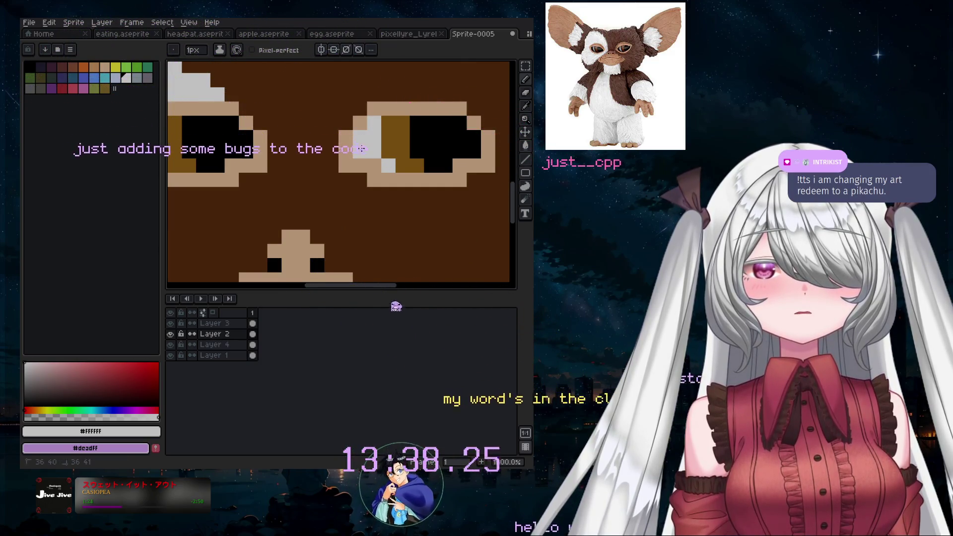
scroll(442, 170, down, 3)
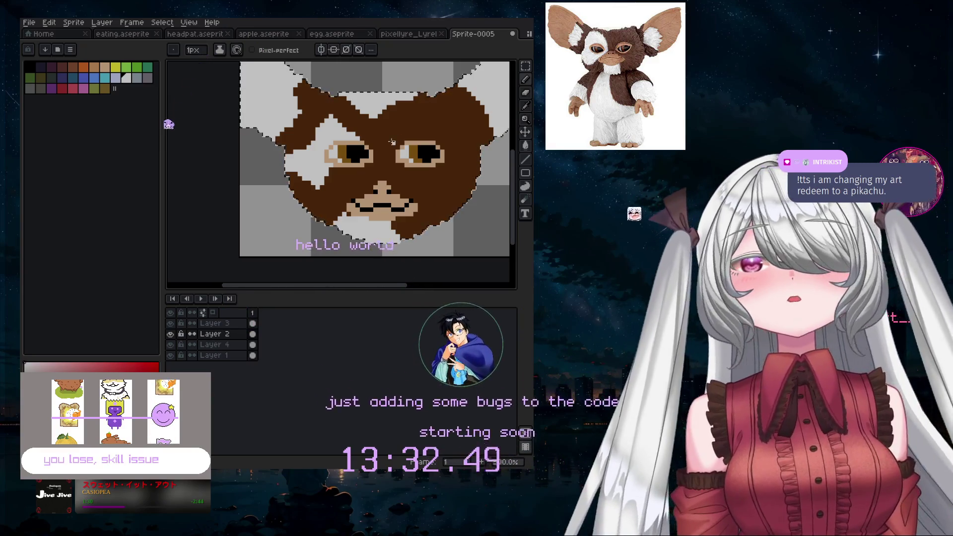
scroll(416, 138, down, 2)
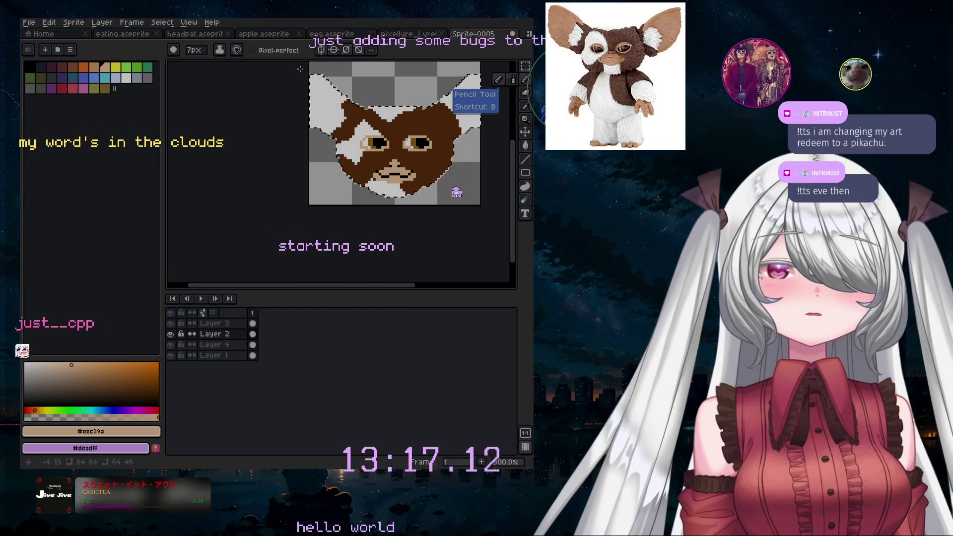
- Paint both ears tan, shrinking the brush to 3px for the finer detail
drag(317, 82, 327, 86)
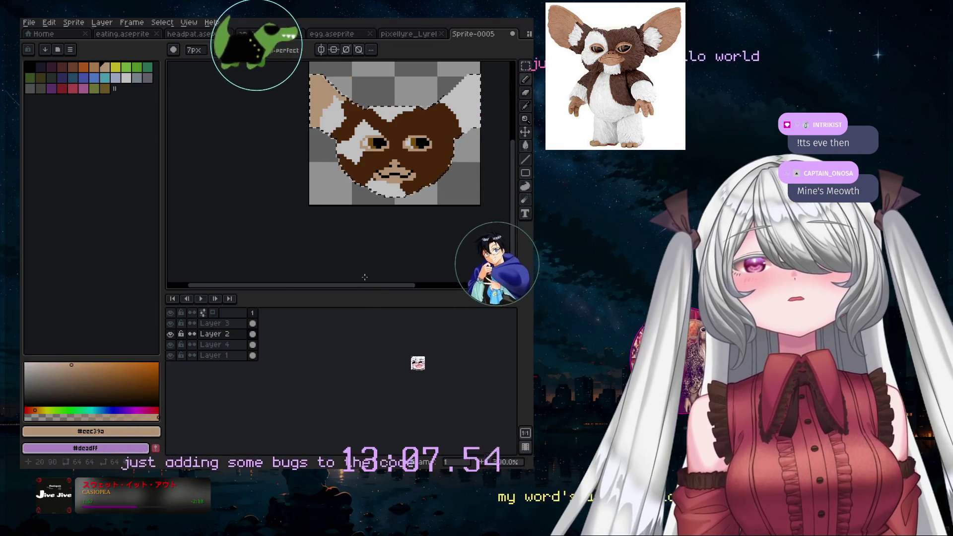
drag(370, 285, 397, 286)
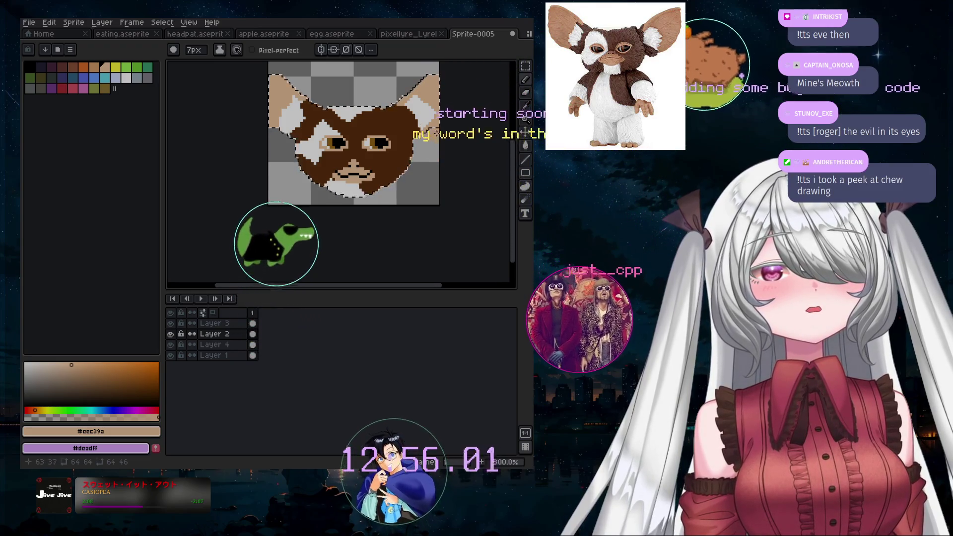
scroll(436, 161, up, 2)
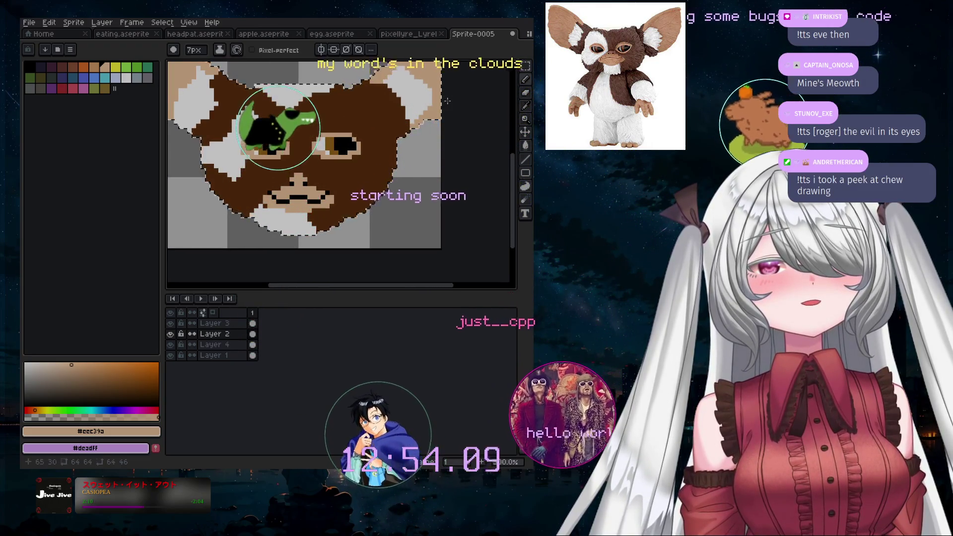
scroll(447, 101, down, 1)
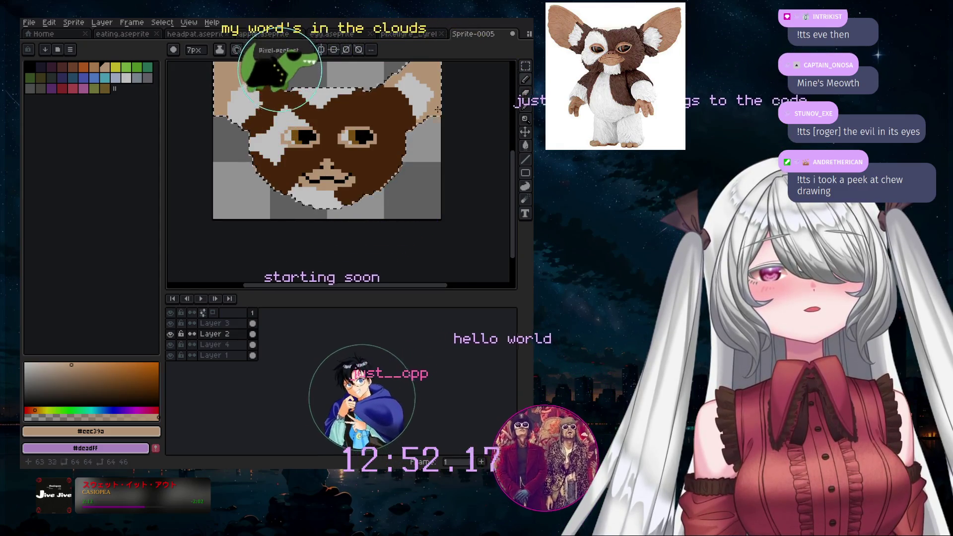
key(minus)
key(minus)
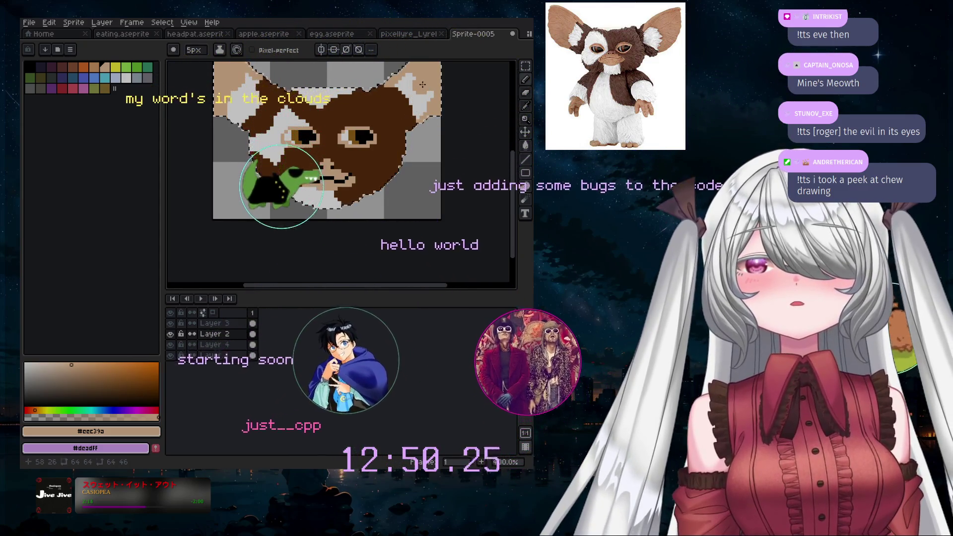
key(minus)
key(minus)
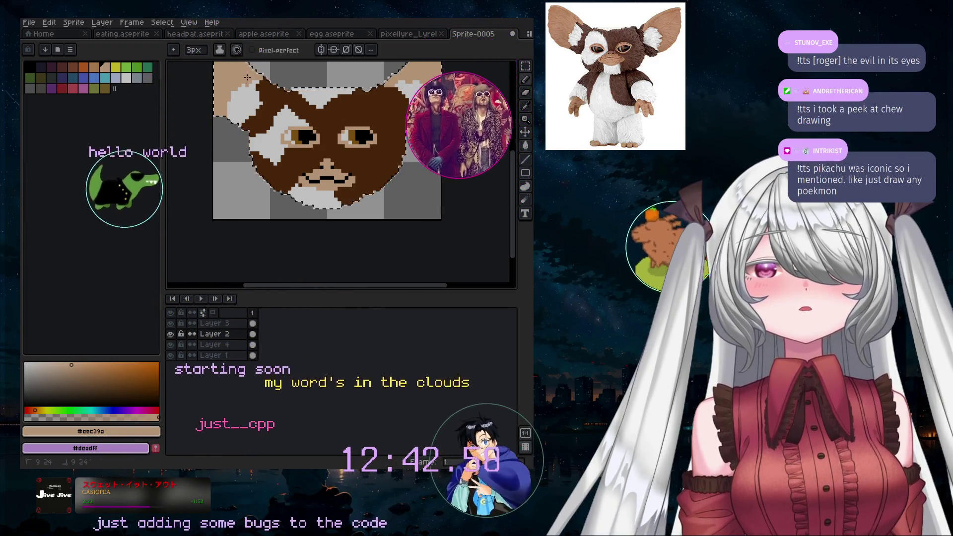
scroll(247, 78, down, 4)
scroll(247, 78, up, 3)
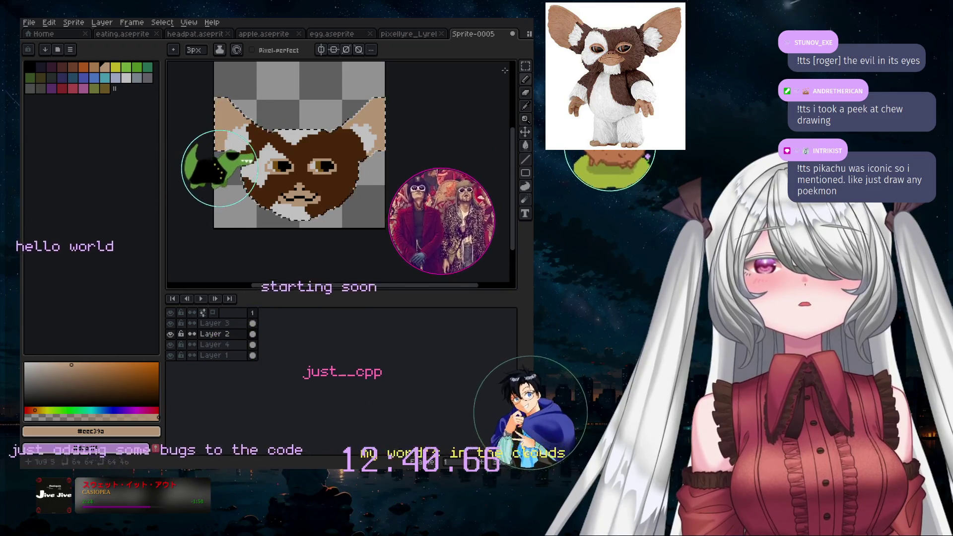
key(m)
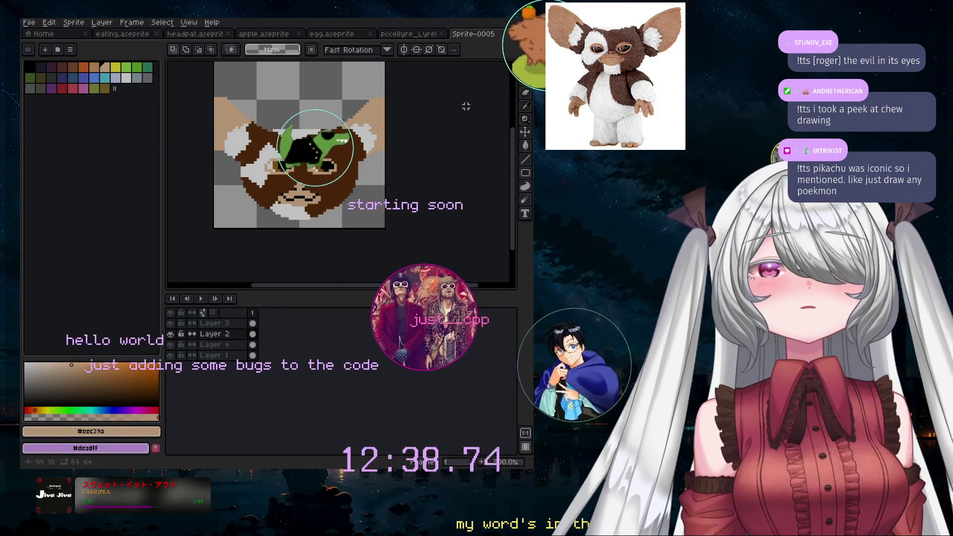
- Return to the Pencil, select Layer 1, then move up to Layer 4 as the working layer
key(b)
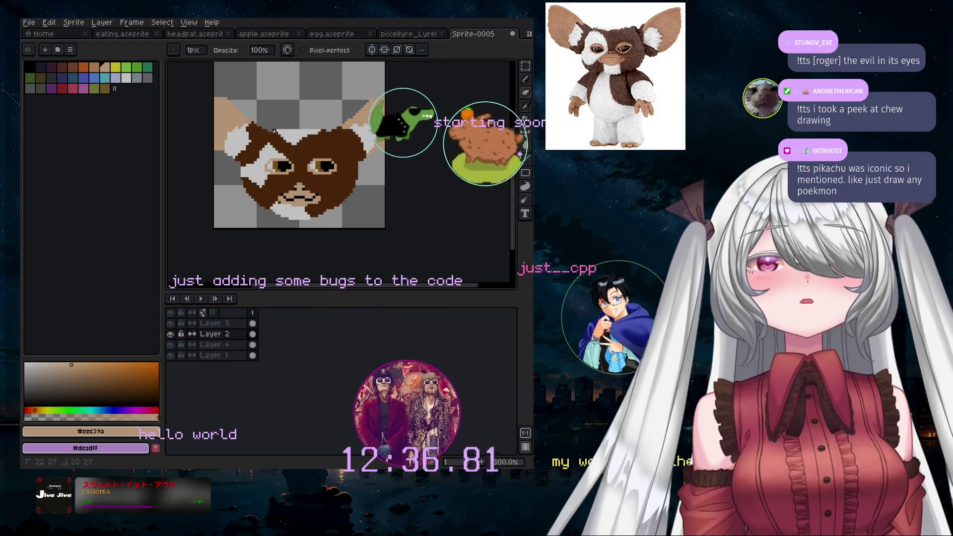
click(213, 355)
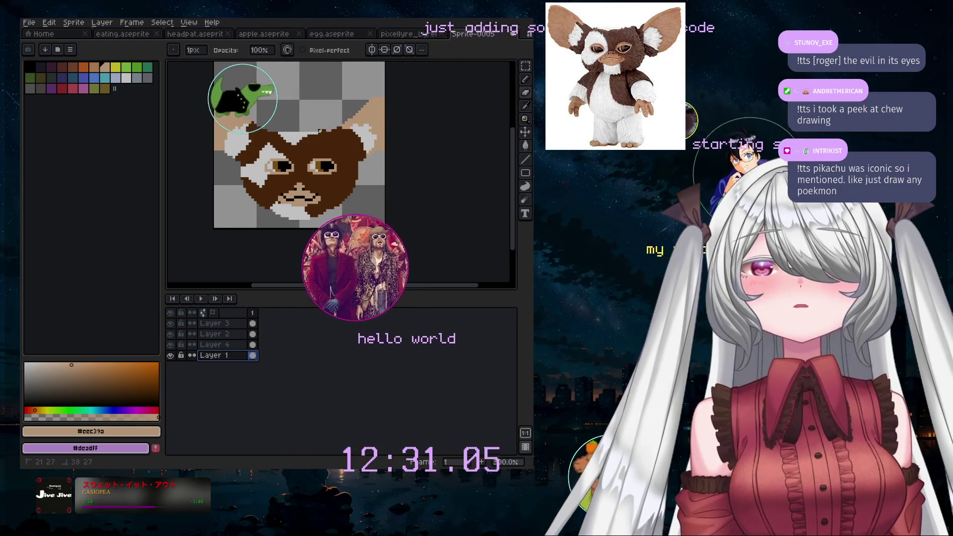
scroll(323, 130, up, 4)
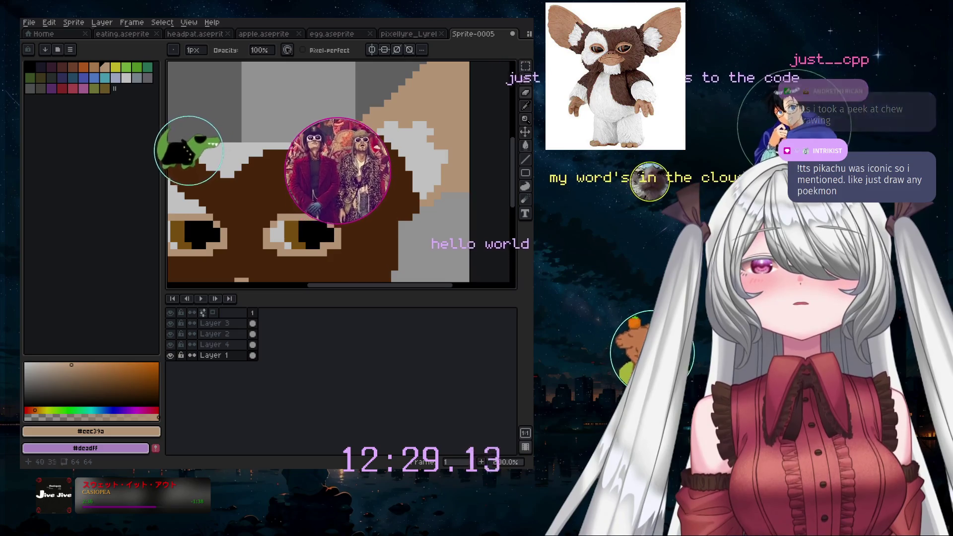
key(alt+Up)
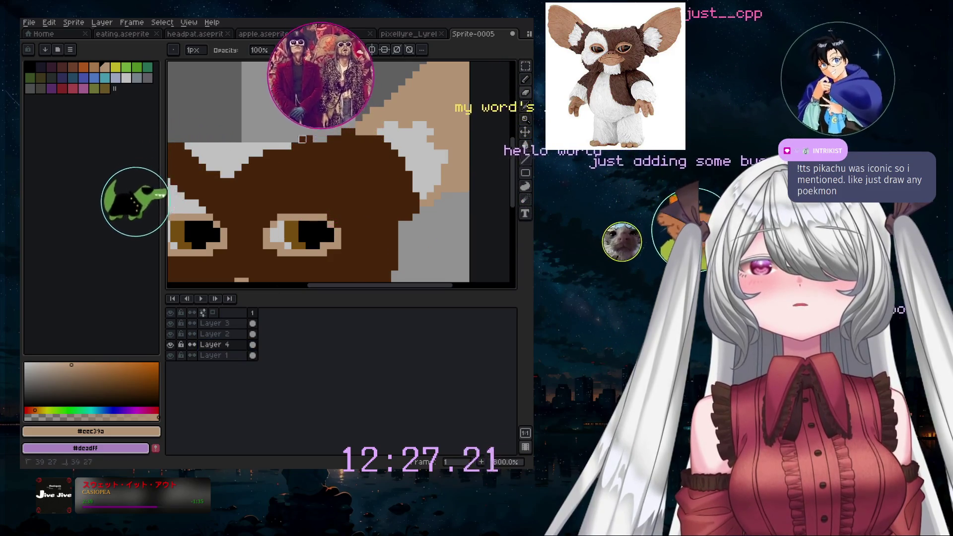
scroll(302, 139, down, 2)
scroll(307, 146, down, 1)
scroll(317, 157, down, 1)
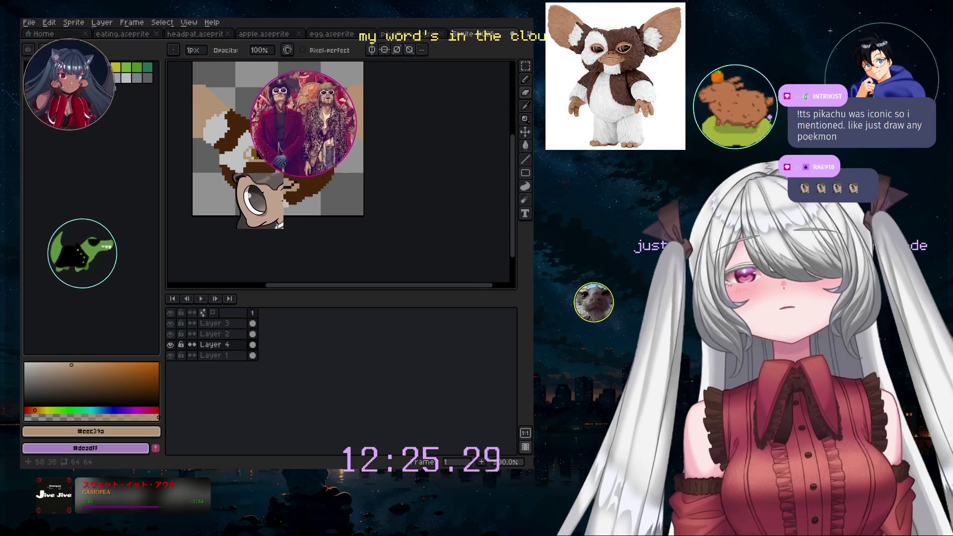
scroll(351, 171, up, 3)
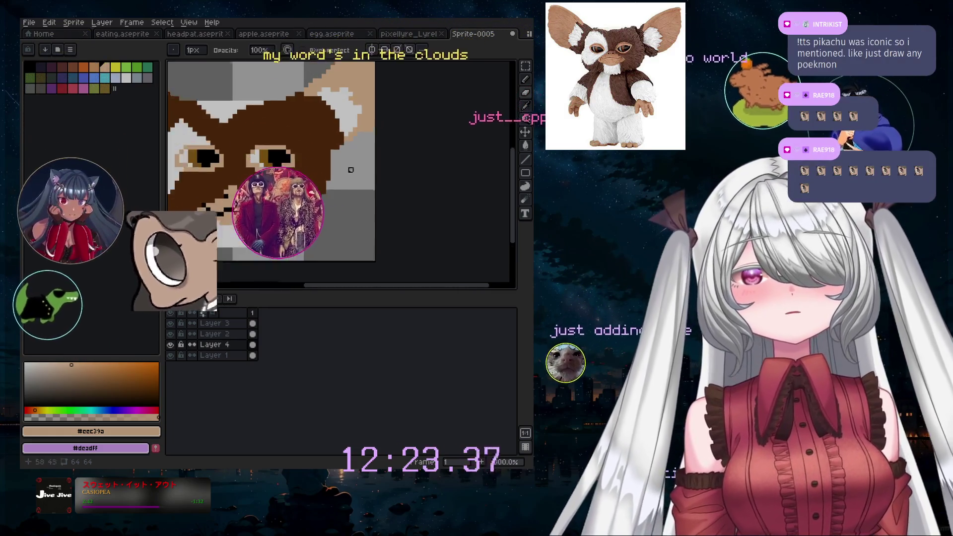
scroll(351, 171, down, 3)
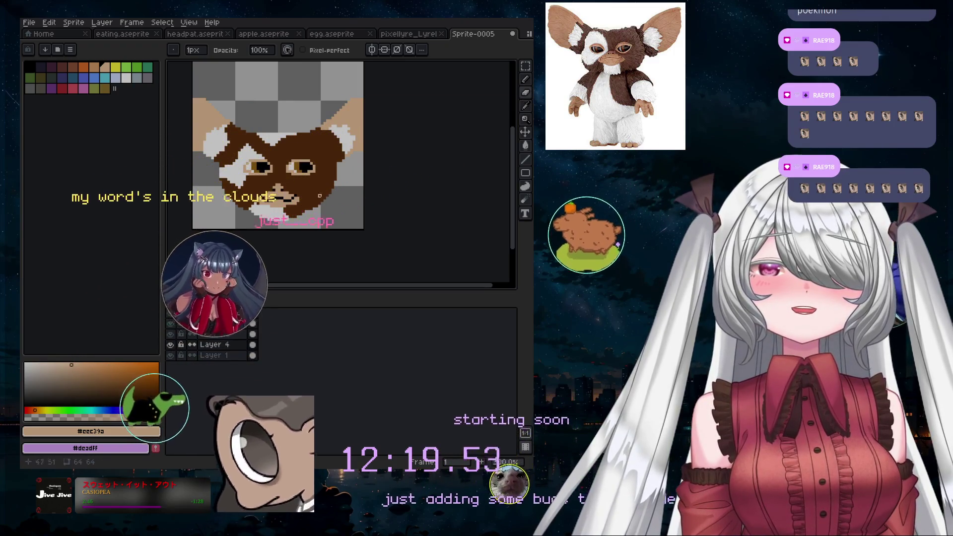
click(221, 355)
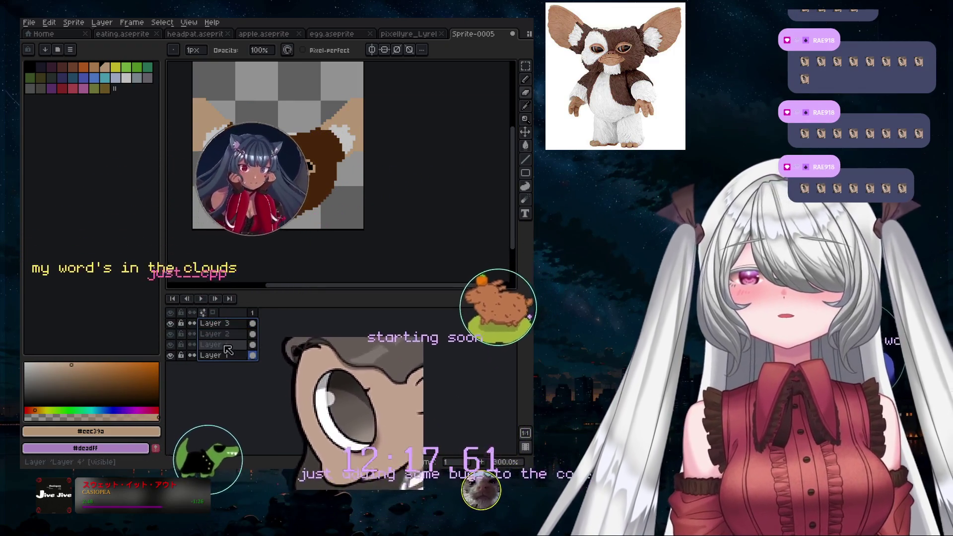
right_click(224, 346)
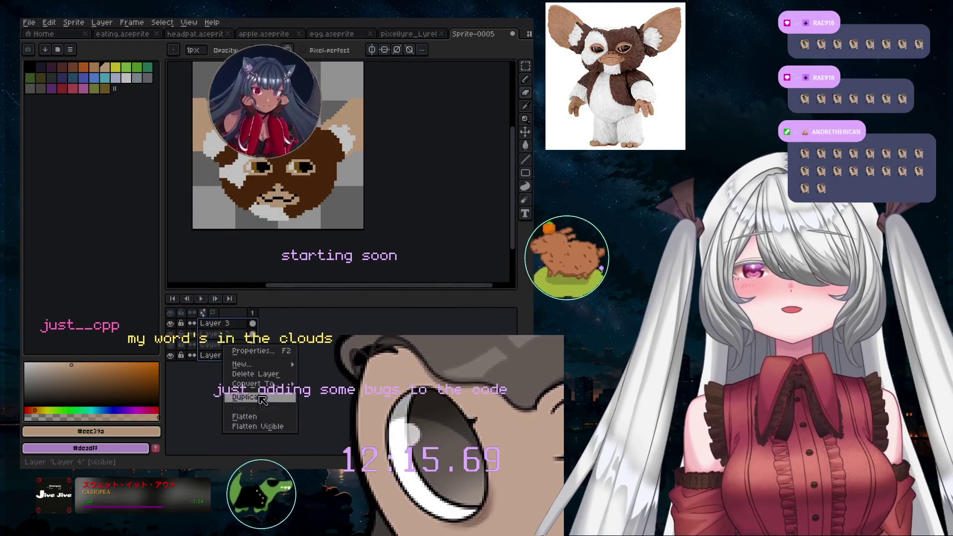
click(257, 426)
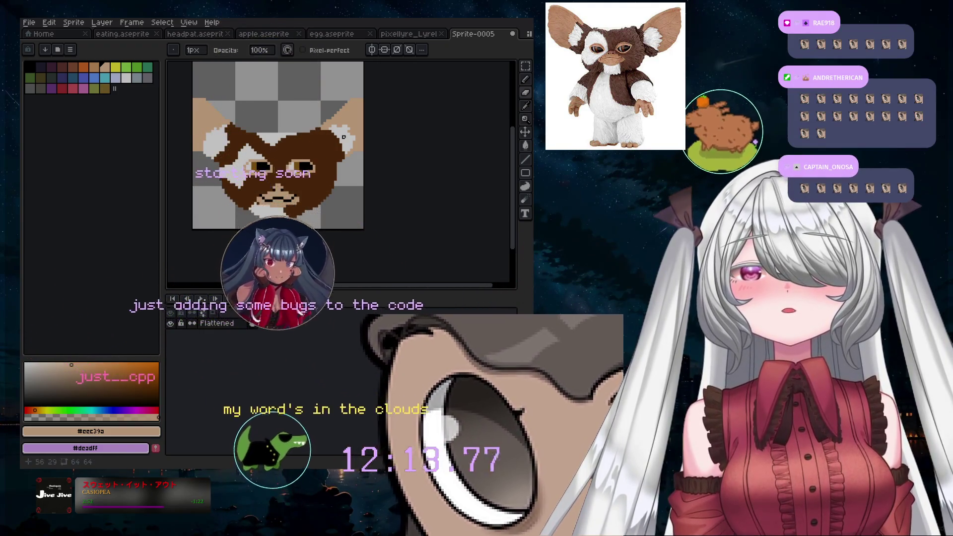
key(ctrl+z)
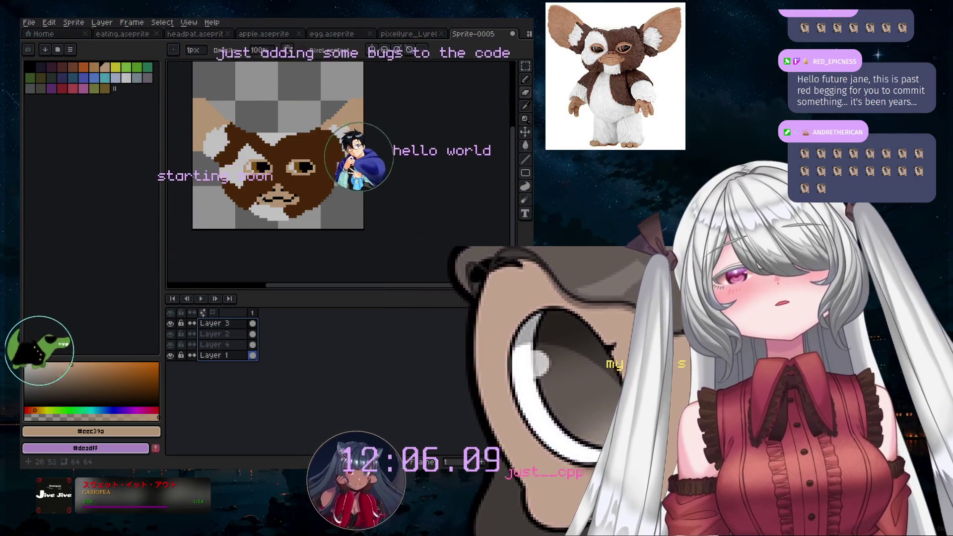
scroll(287, 179, up, 2)
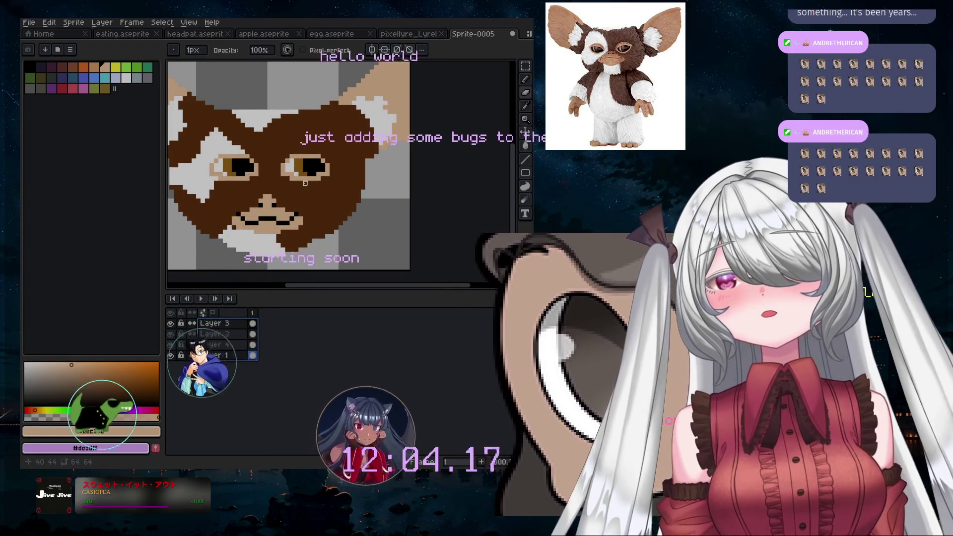
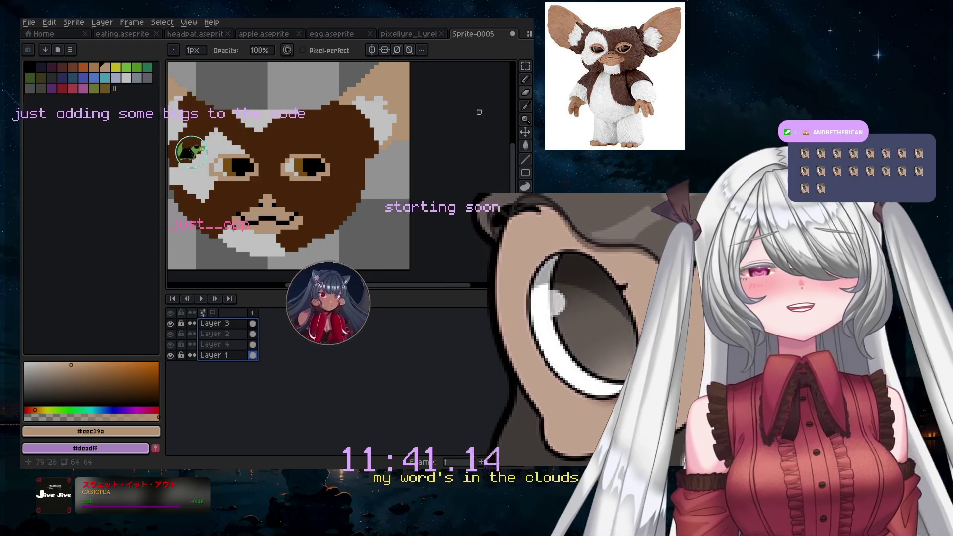
- Pick white from the canvas as the drawing colour and switch back to the Pencil
click(405, 115)
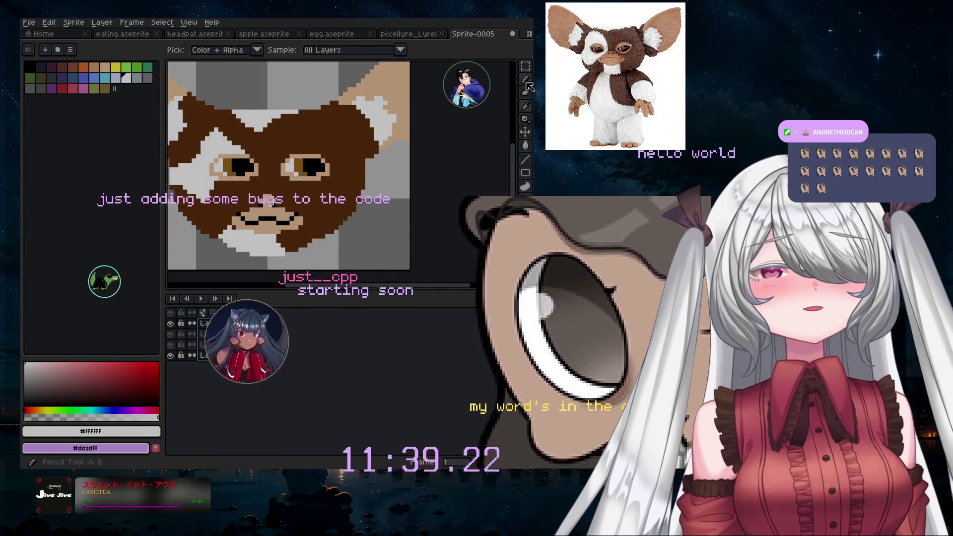
click(527, 80)
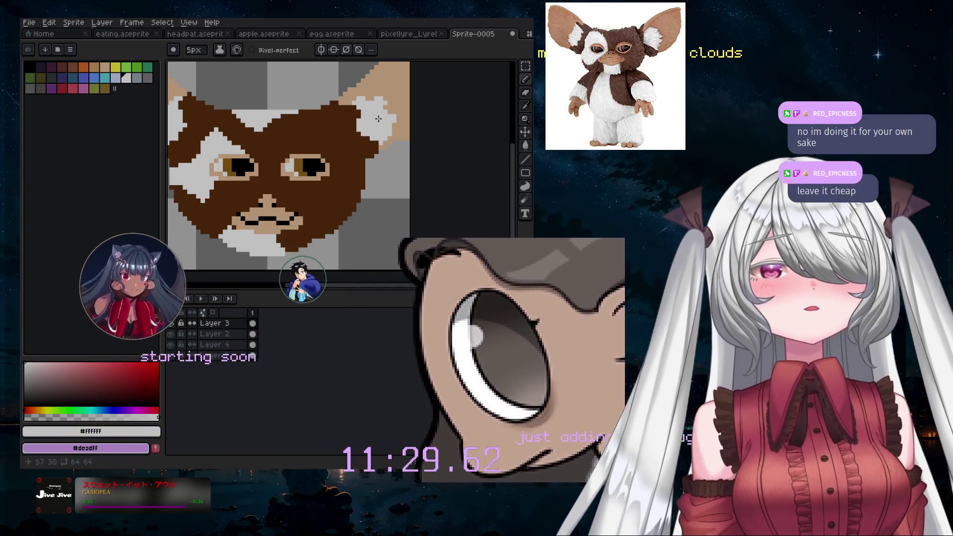
scroll(322, 117, down, 1)
scroll(310, 119, up, 1)
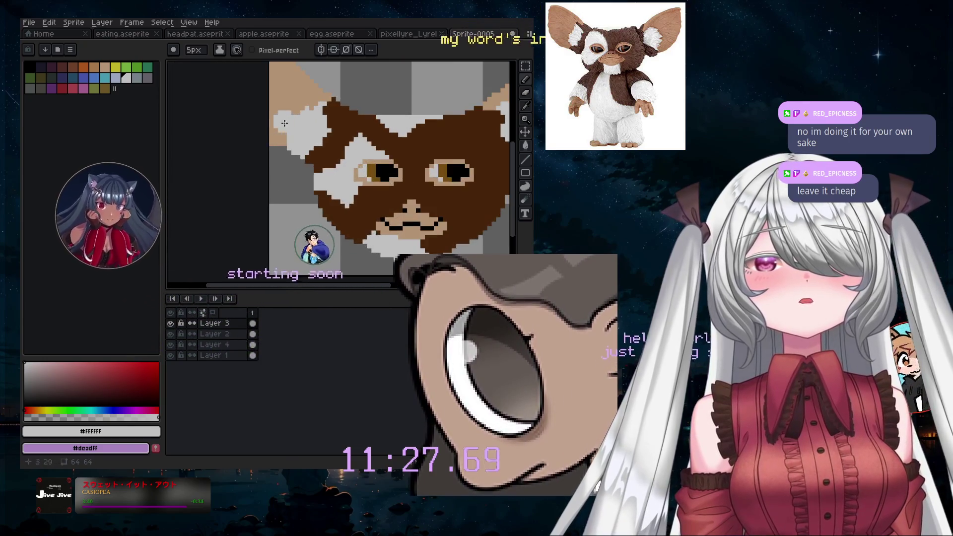
scroll(310, 119, up, 1)
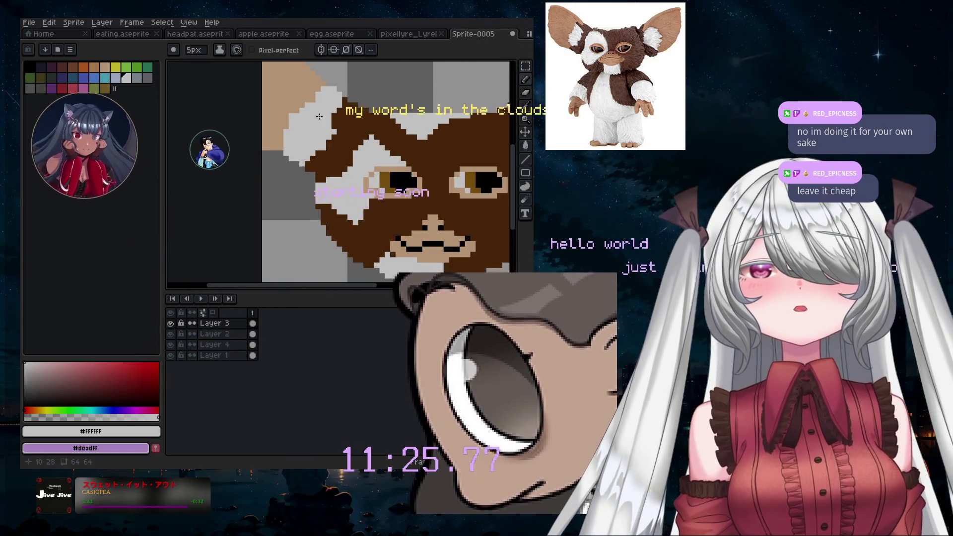
- Set the brush to 1px and make Layer 1 the active layer
key(b)
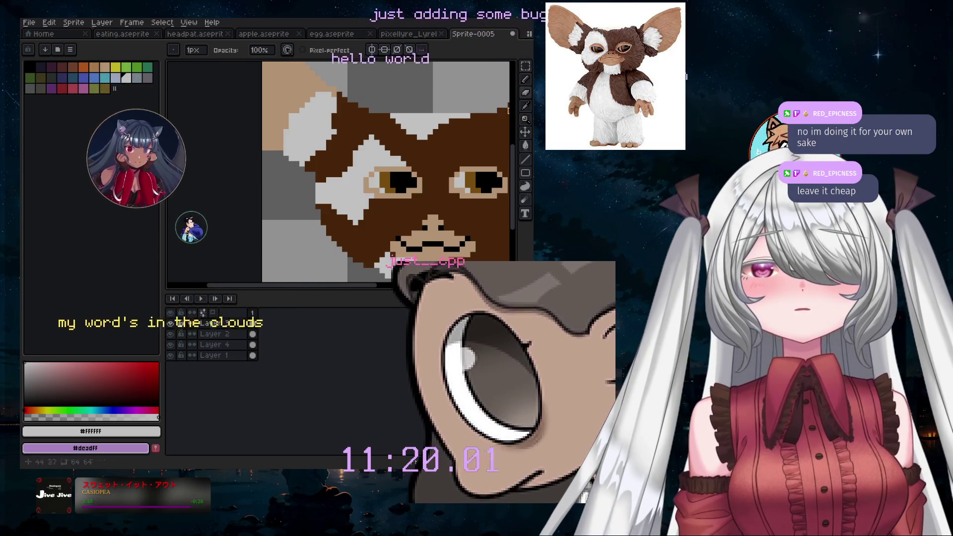
scroll(418, 198, down, 3)
scroll(418, 198, down, 4)
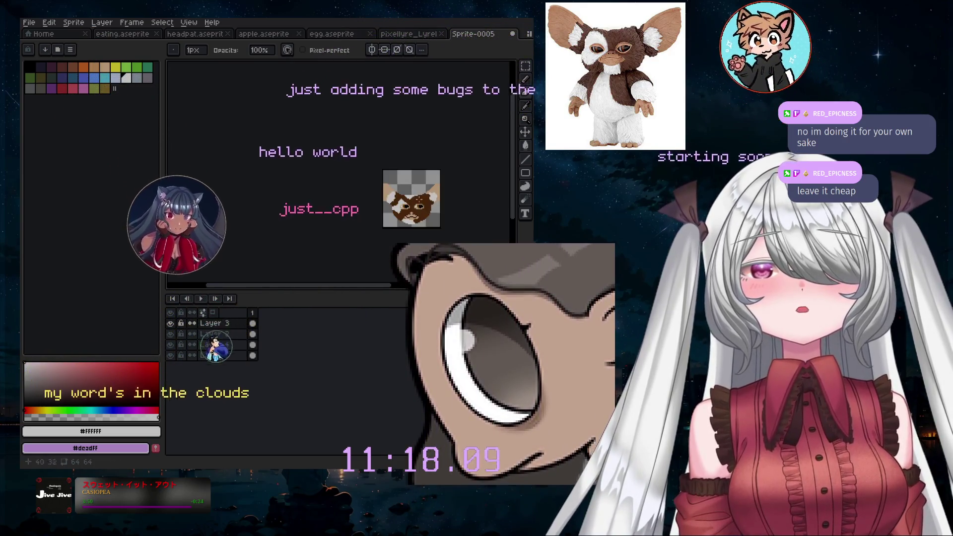
scroll(419, 200, up, 3)
scroll(419, 200, down, 2)
click(217, 355)
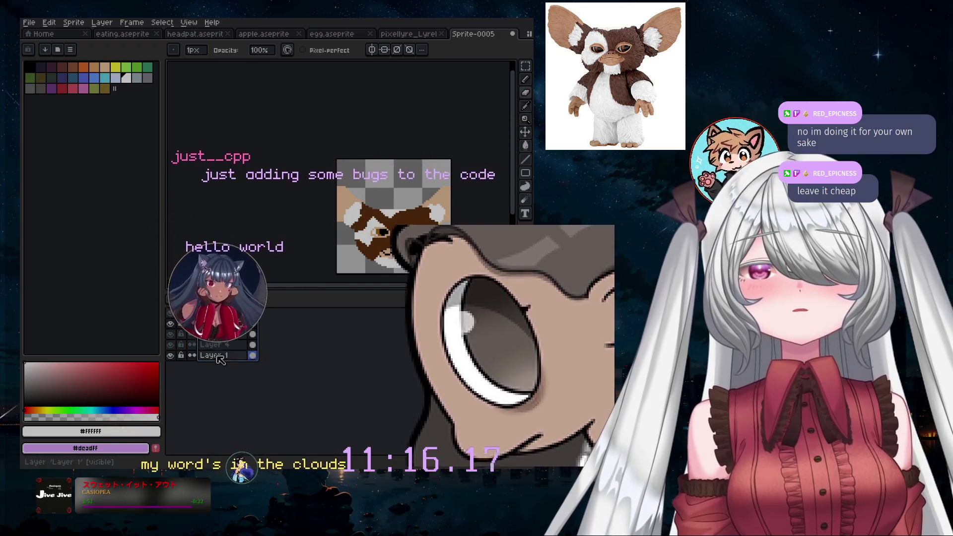
- Use Flatten Visible to merge the gremlin's visible layers
right_click(213, 333)
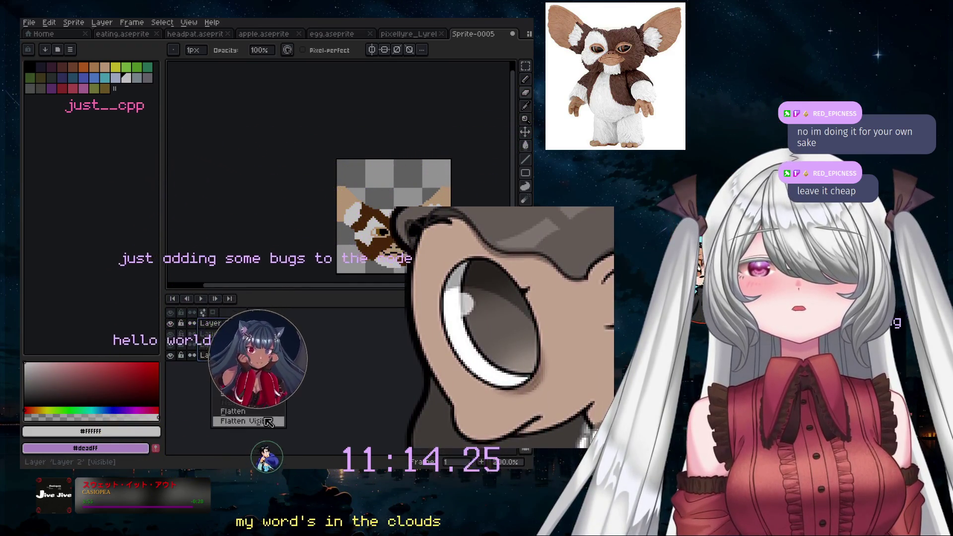
click(268, 421)
scroll(397, 233, up, 2)
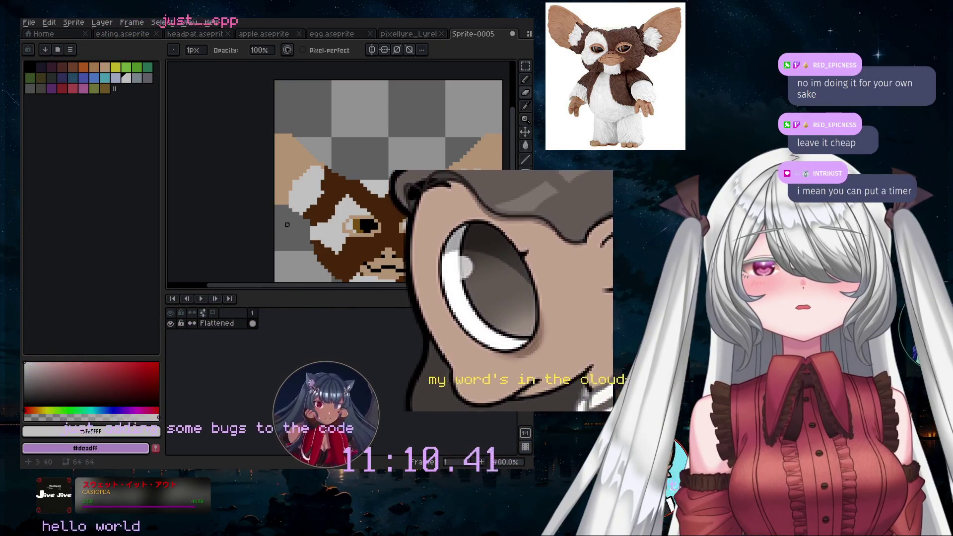
- Enlarge the brush to 6px and paint a white stroke on the face
key(plus)
key(plus)
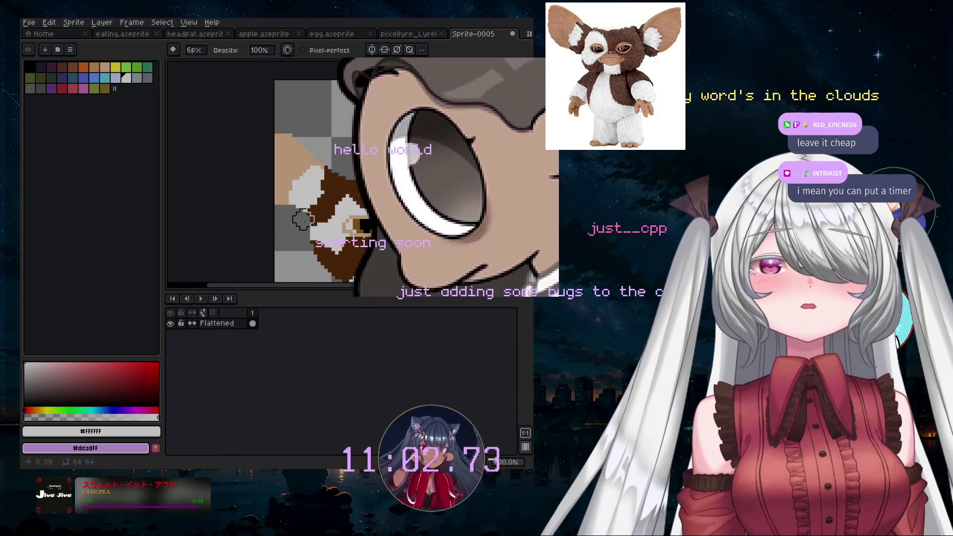
scroll(299, 223, up, 2)
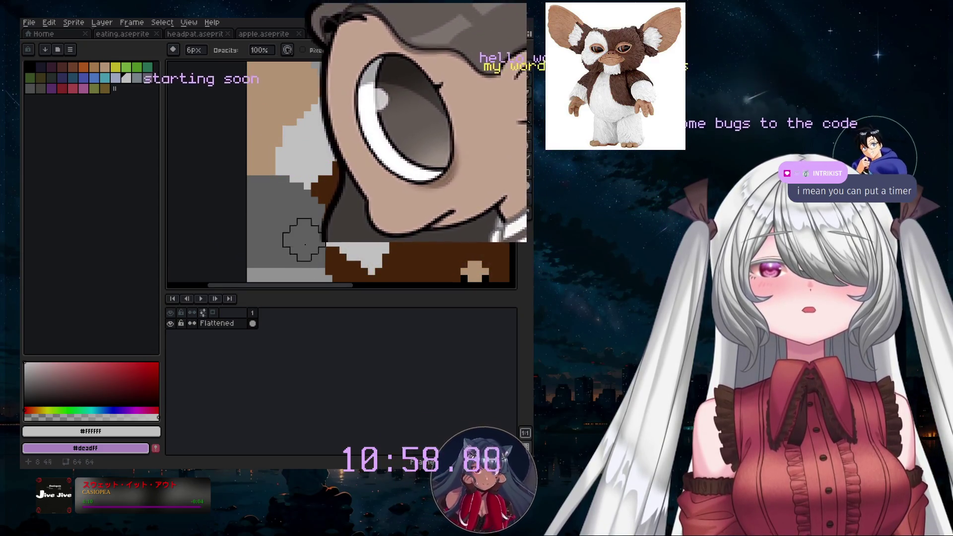
scroll(304, 240, down, 3)
scroll(304, 235, up, 3)
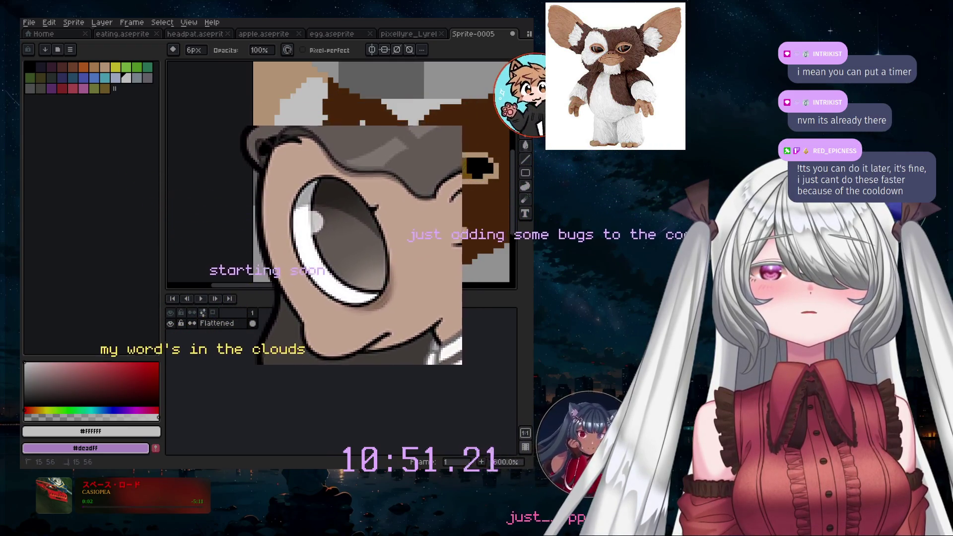
scroll(238, 263, down, 1)
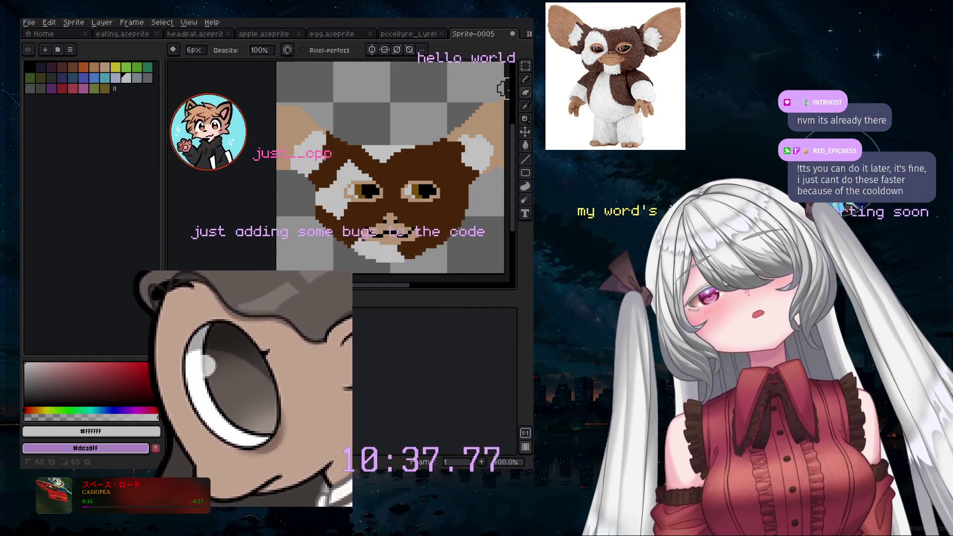
drag(502, 89, 451, 118)
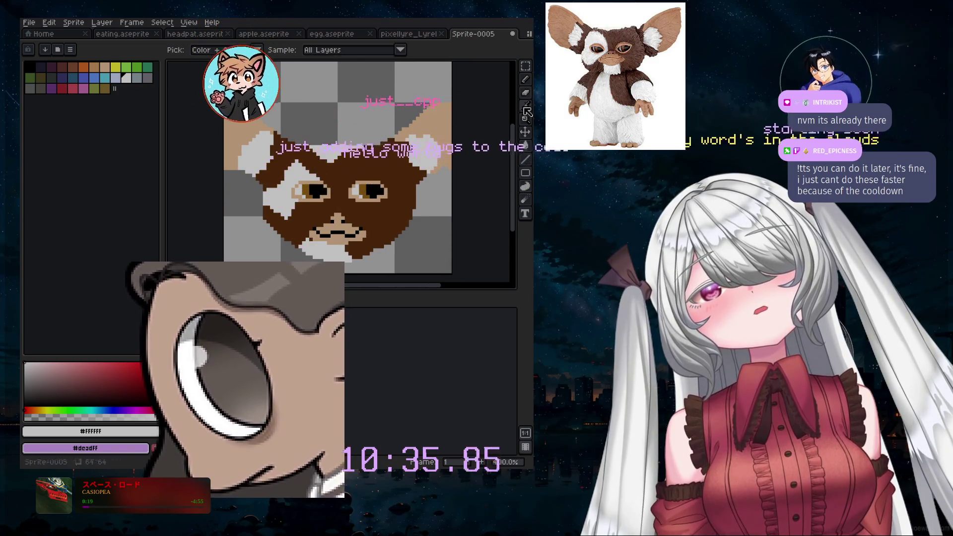
- Sample a darker tan from the gremlin's ear as the paint colour
click(105, 66)
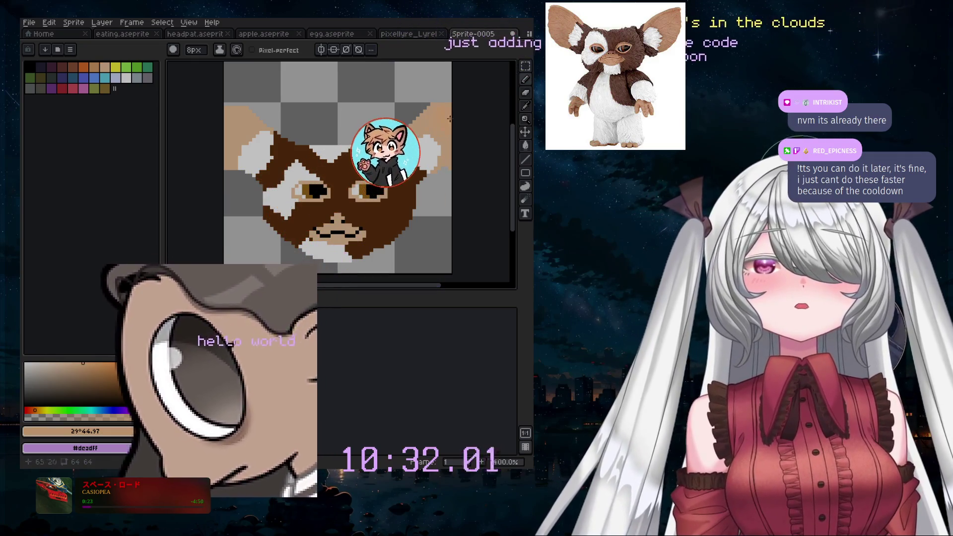
scroll(446, 126, up, 4)
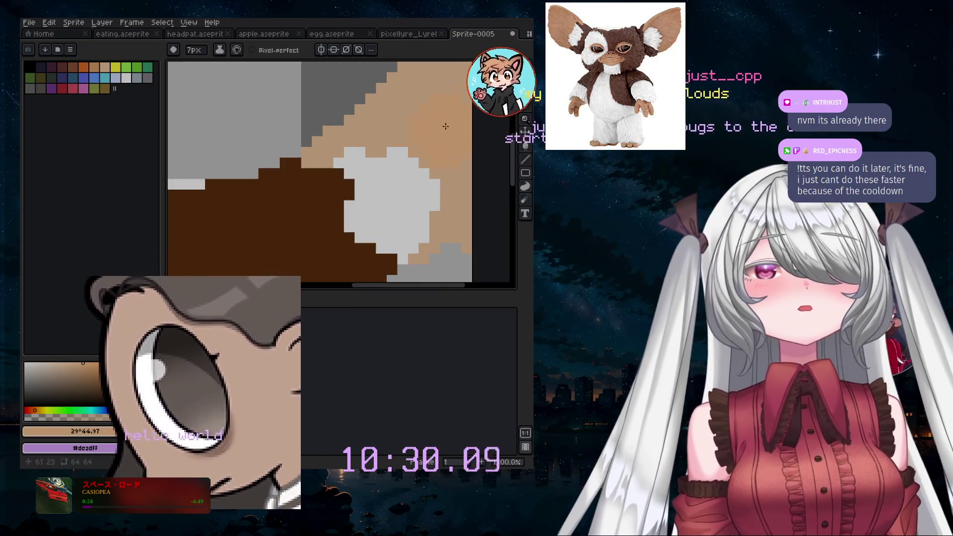
scroll(444, 118, down, 2)
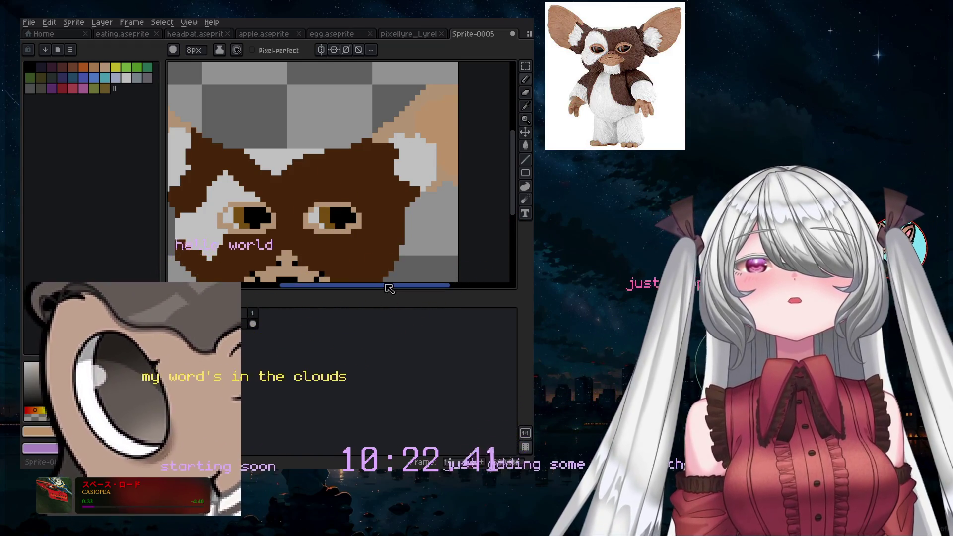
drag(389, 289, 307, 287)
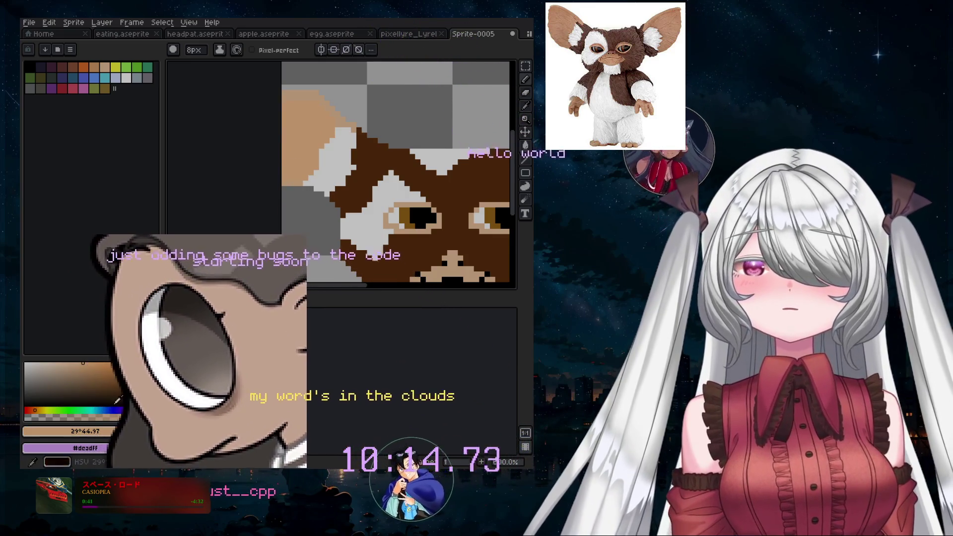
key(minus)
key(minus)
key(minus)
alt+click(308, 124)
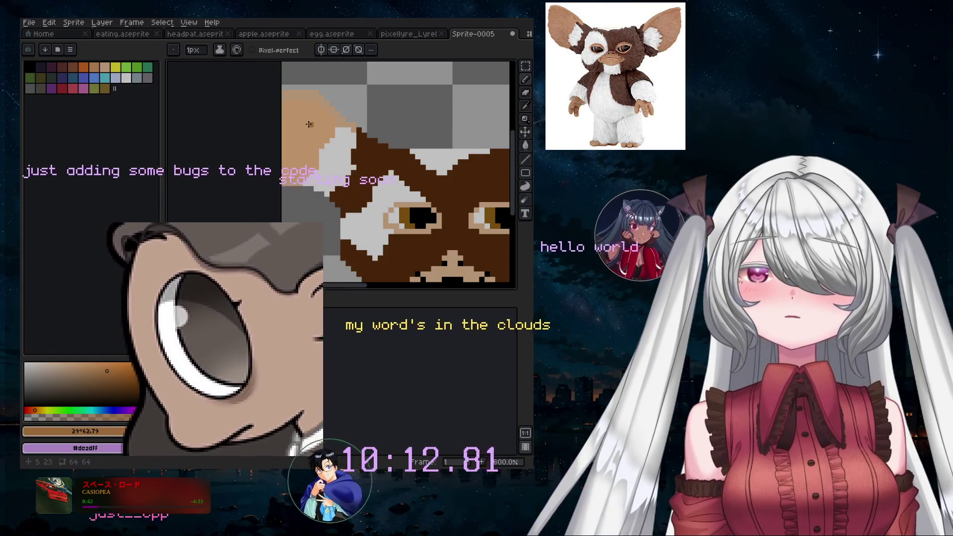
alt+click(301, 156)
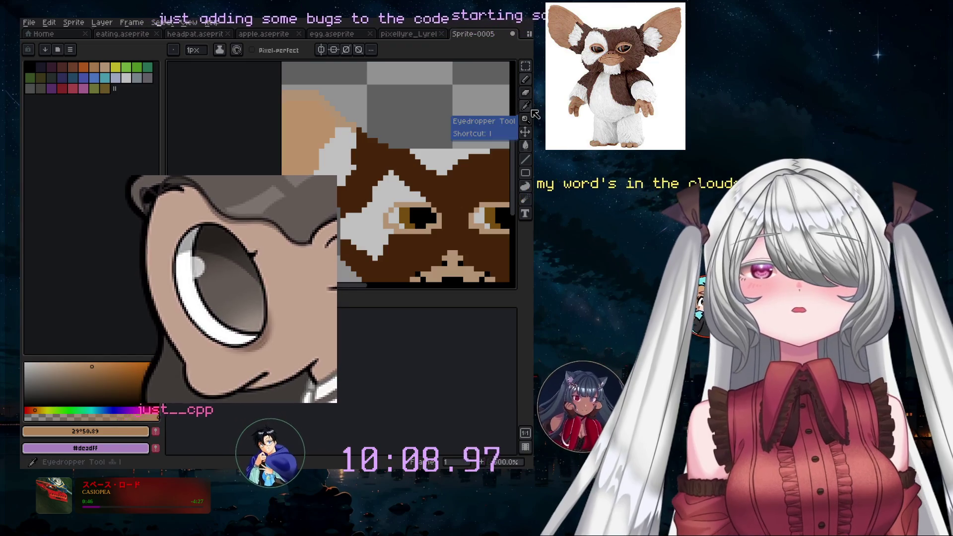
- Try the Spray tool at 1px, then undo the stray strokes
key(shift+b)
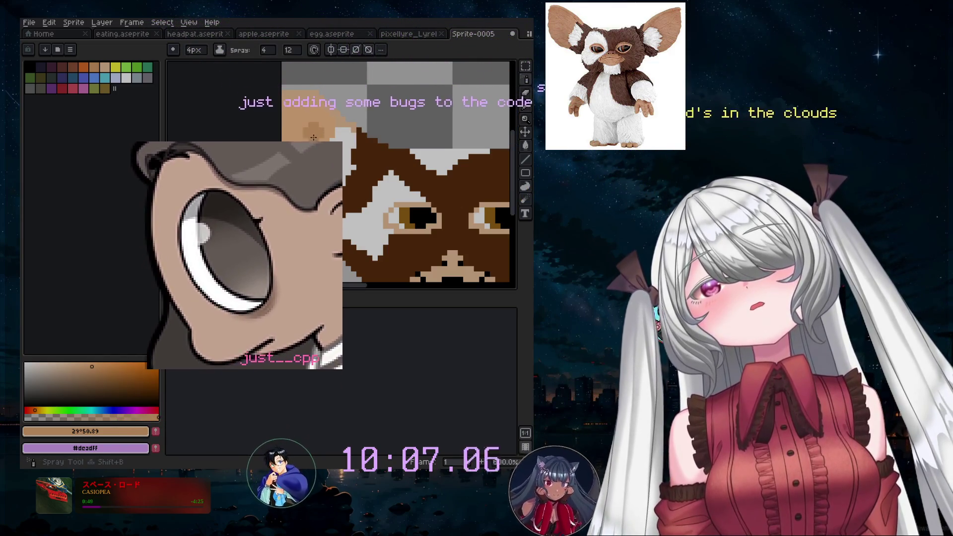
key(minus)
key(minus)
key(minus)
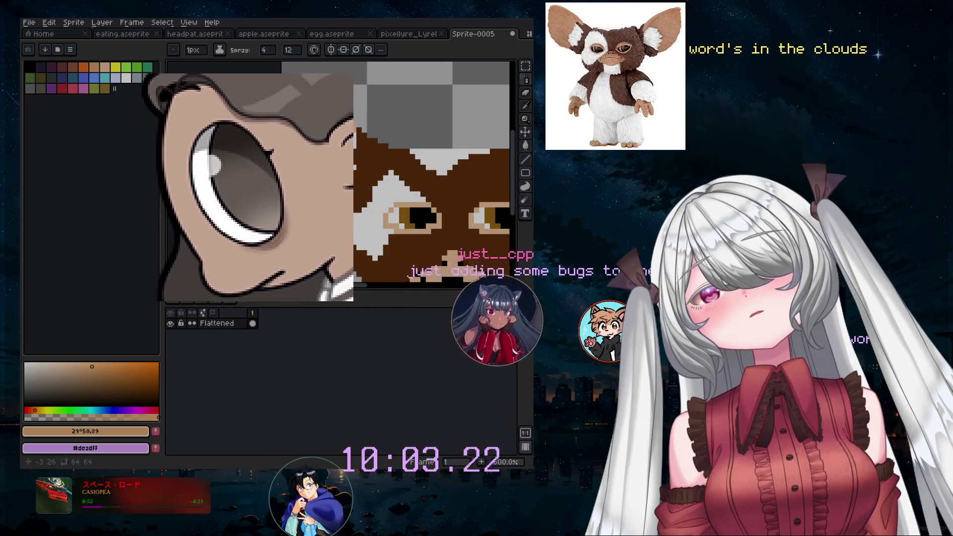
key(ctrl+z)
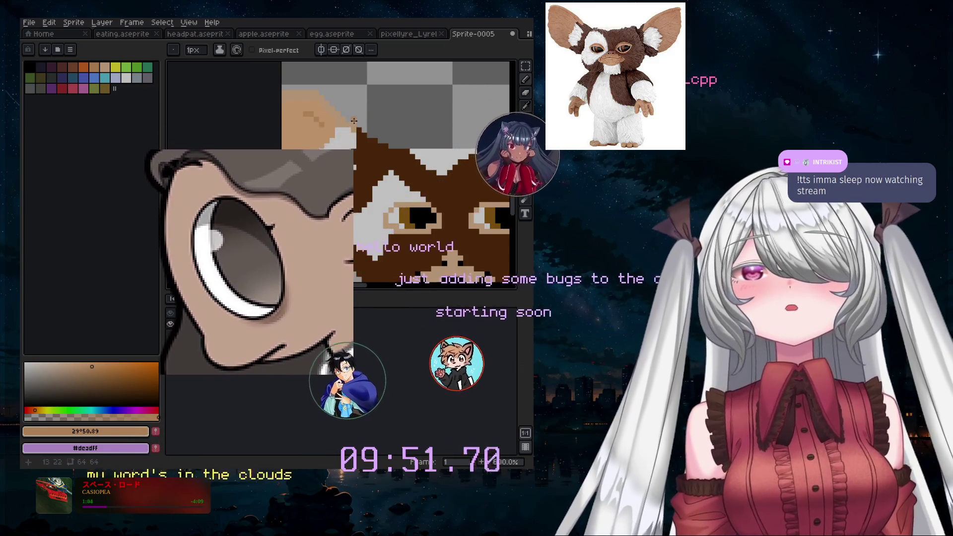
key(ctrl+z)
key(v)
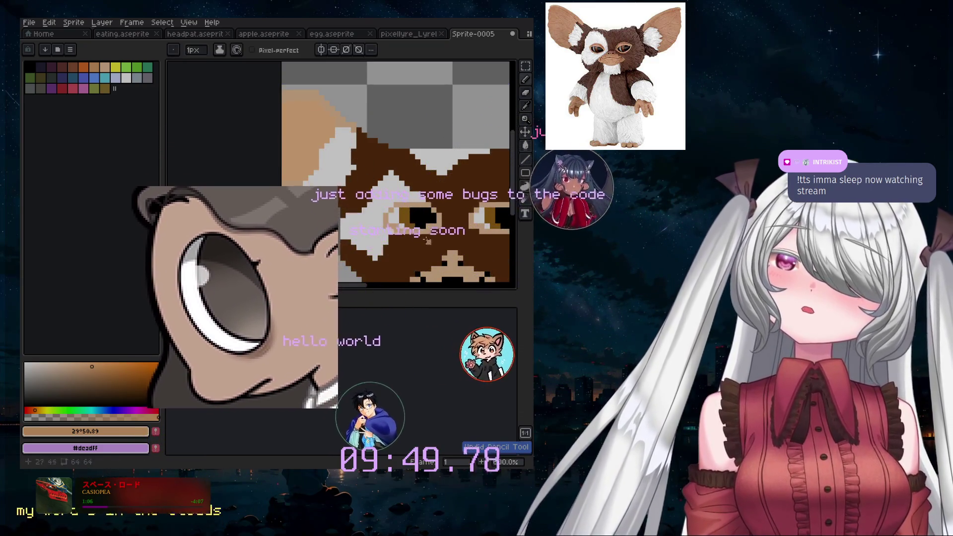
drag(355, 285, 396, 286)
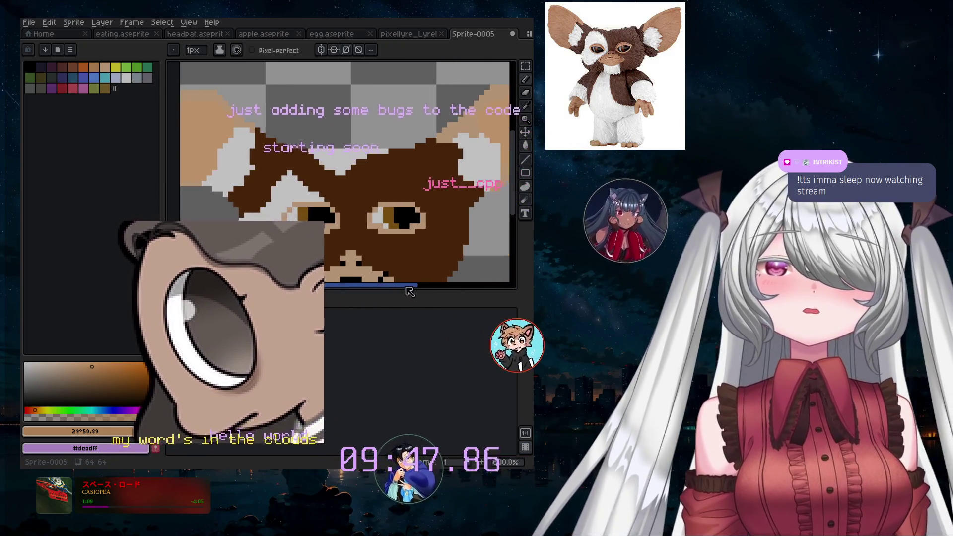
- Sample the skin tan and add two tan pixels beside the Gremlin's mouth
drag(513, 164, 516, 201)
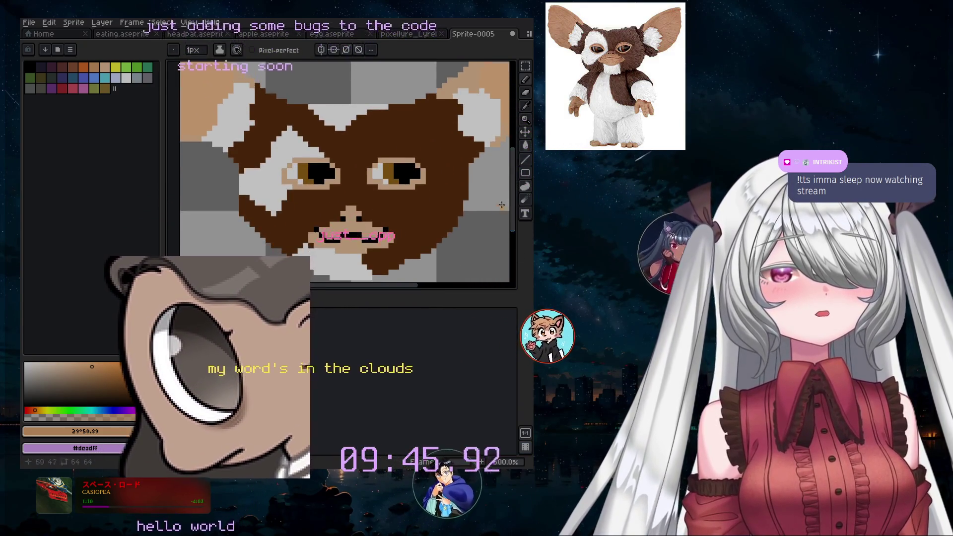
key(i)
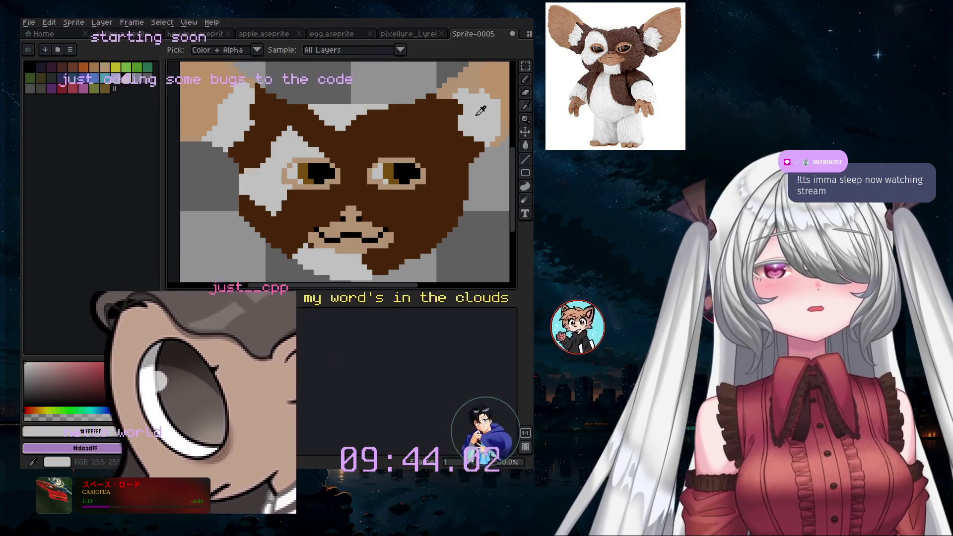
click(525, 80)
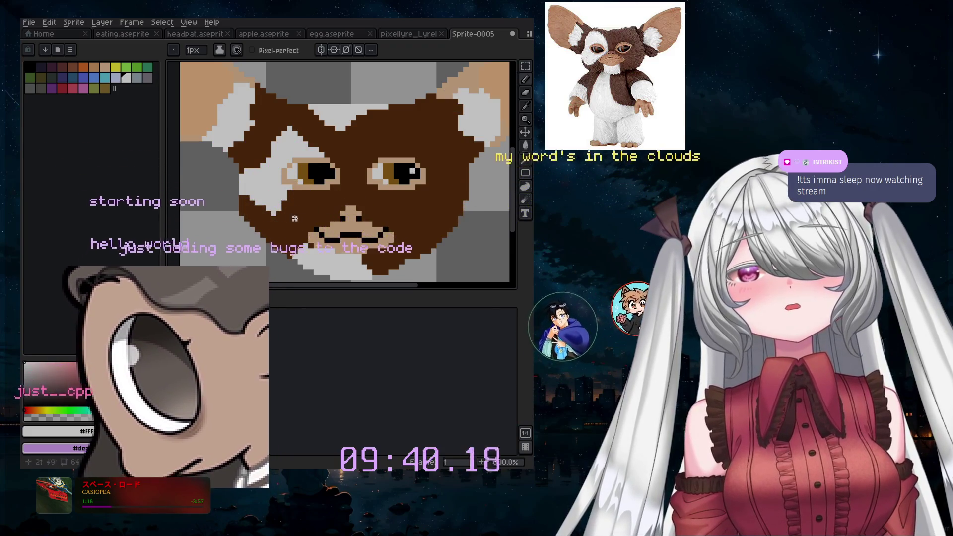
scroll(235, 235, down, 2)
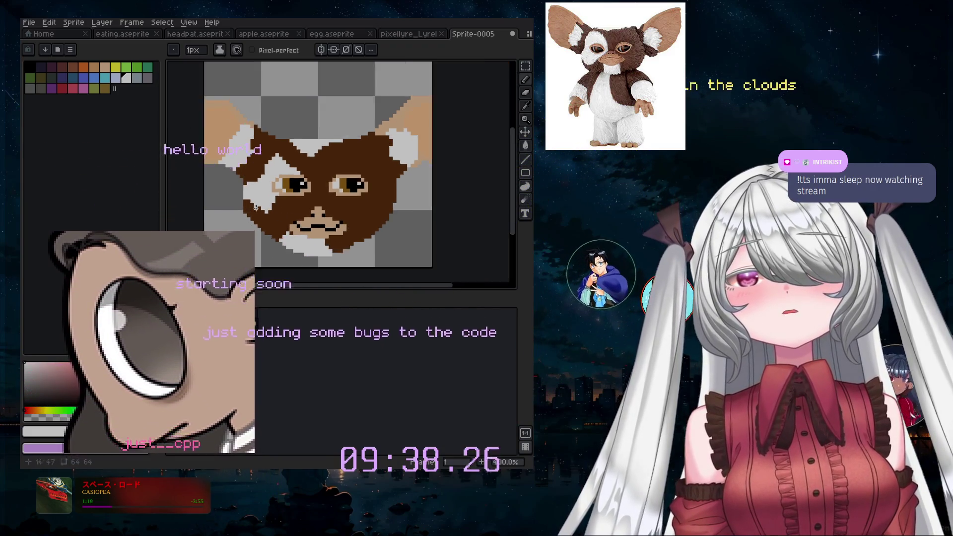
scroll(278, 209, down, 1)
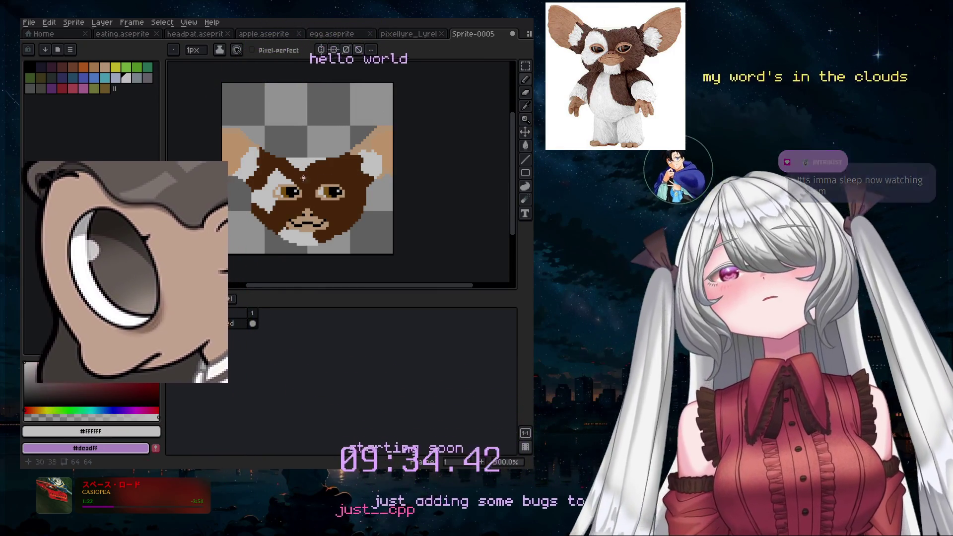
scroll(322, 244, up, 2)
scroll(297, 213, up, 1)
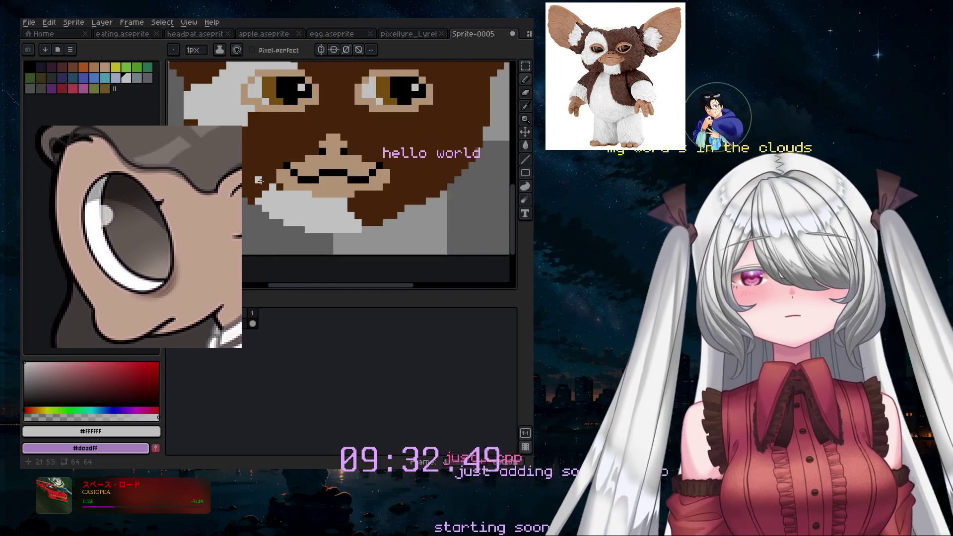
scroll(284, 193, up, 1)
click(525, 105)
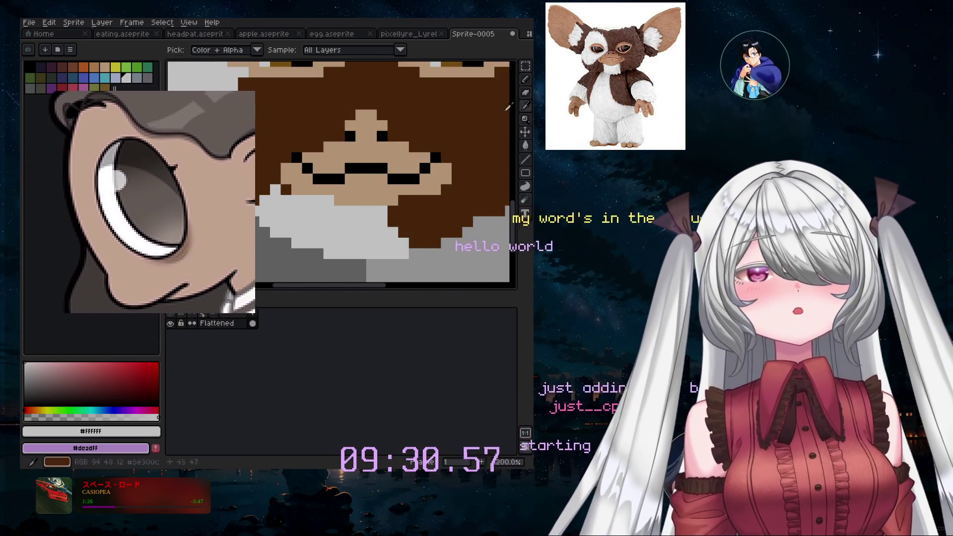
click(422, 149)
click(525, 78)
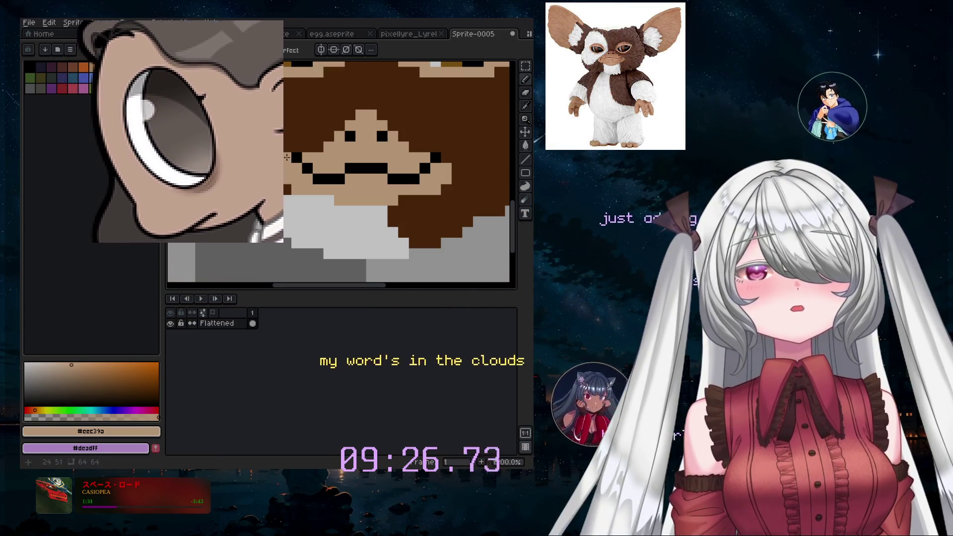
click(307, 147)
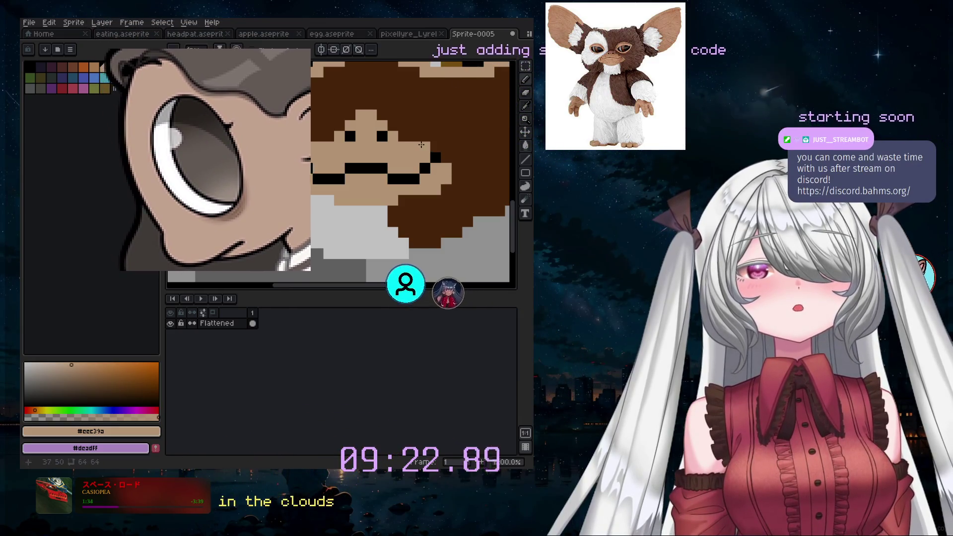
click(434, 144)
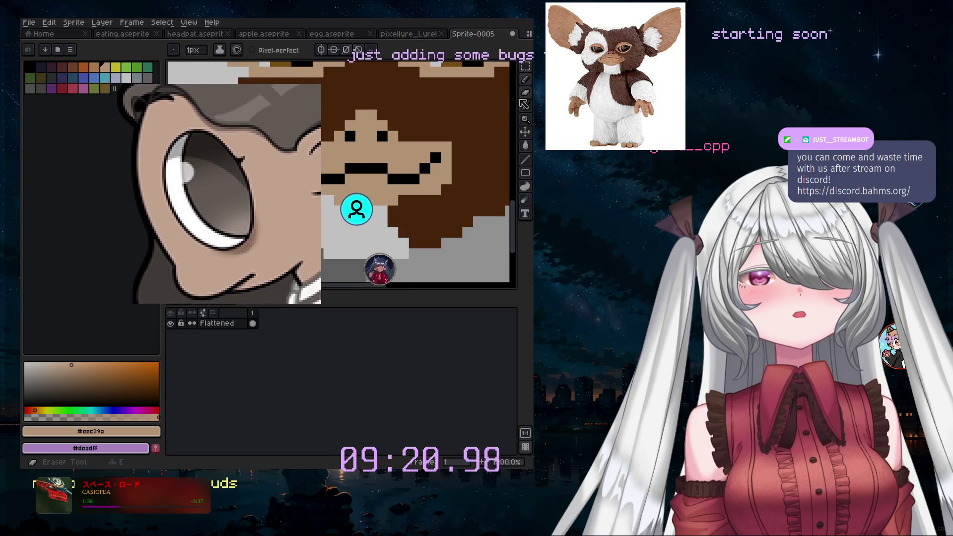
- Pick the dark brown from the Gremlin's fur as the drawing colour
click(525, 106)
click(482, 112)
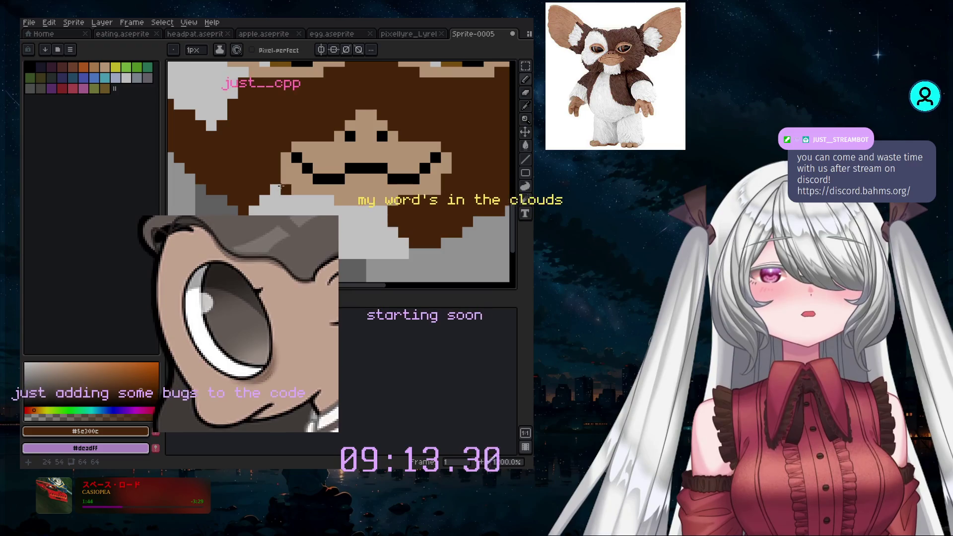
scroll(360, 199, down, 2)
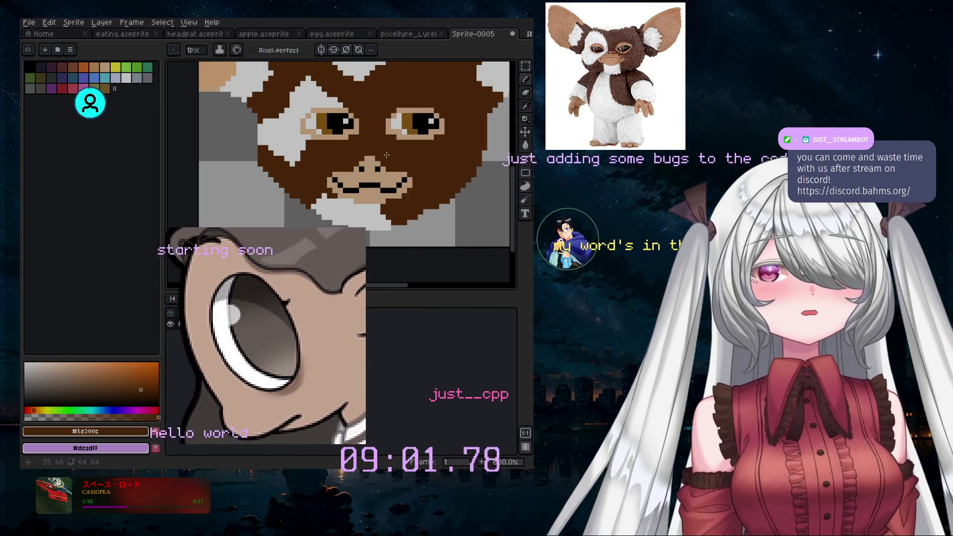
scroll(387, 156, down, 3)
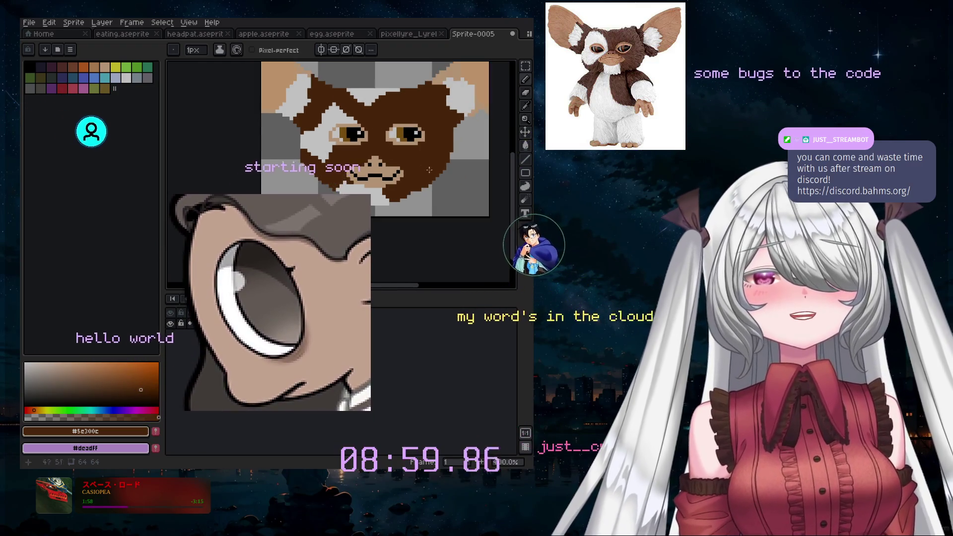
scroll(491, 119, up, 2)
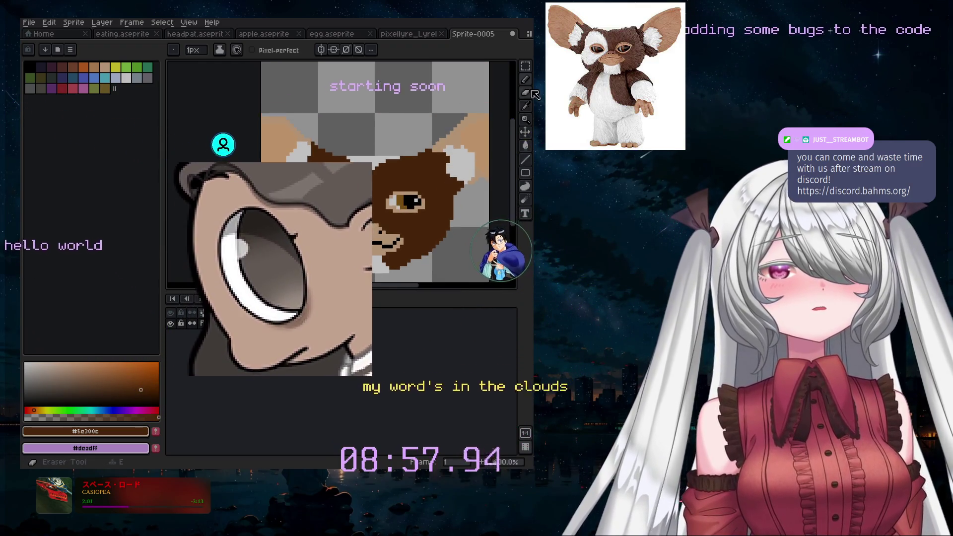
click(102, 23)
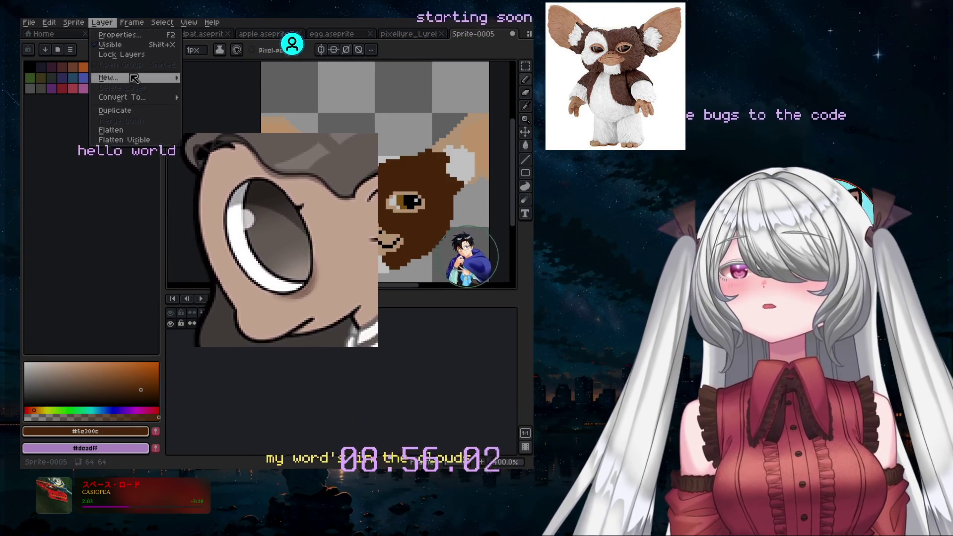
- Add Layer 1 beneath the Flattened layer and undo the test purple circle stroke
mouse_move(134, 79)
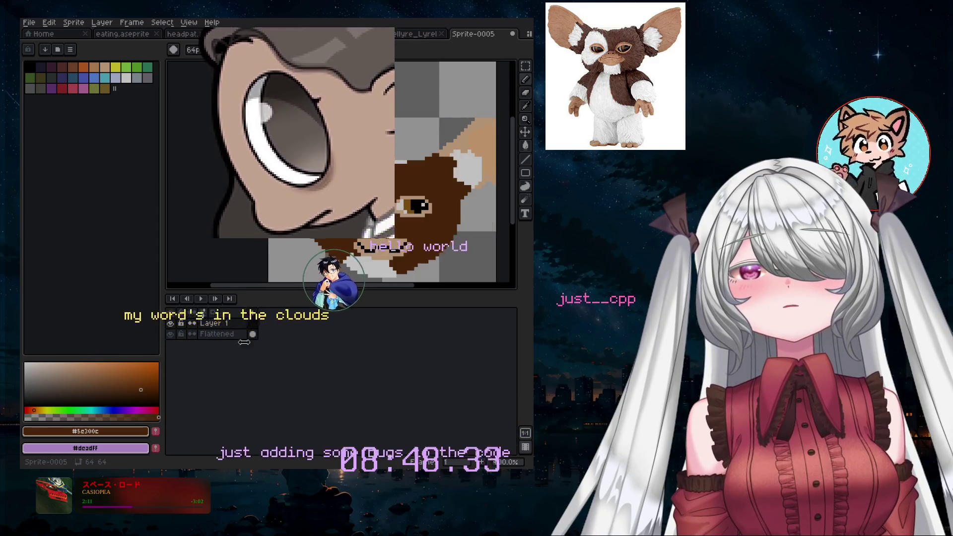
click(214, 337)
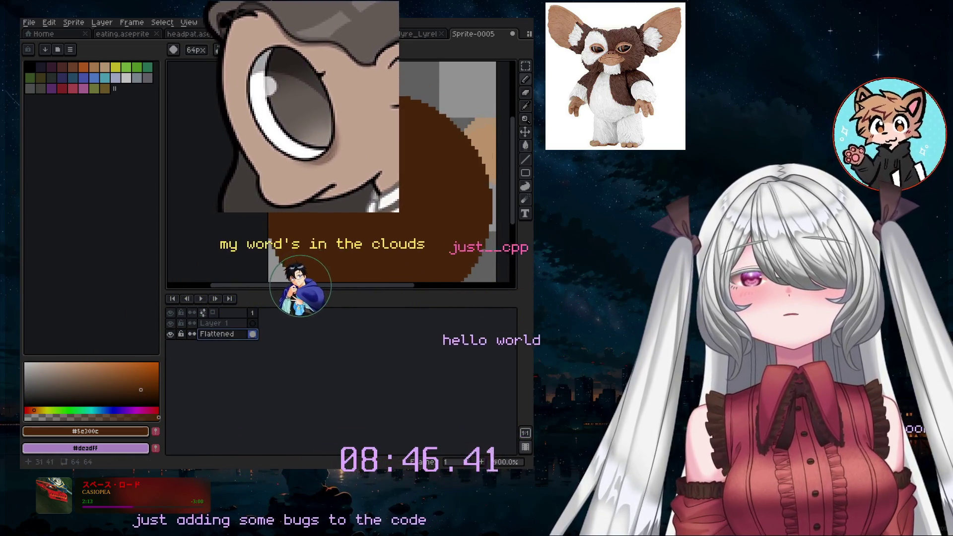
key(ctrl+z)
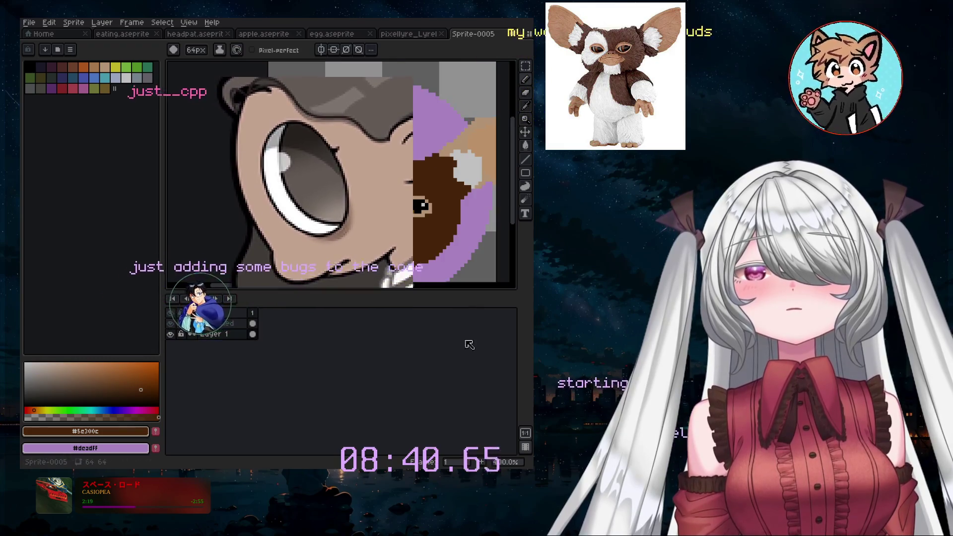
scroll(444, 242, down, 1)
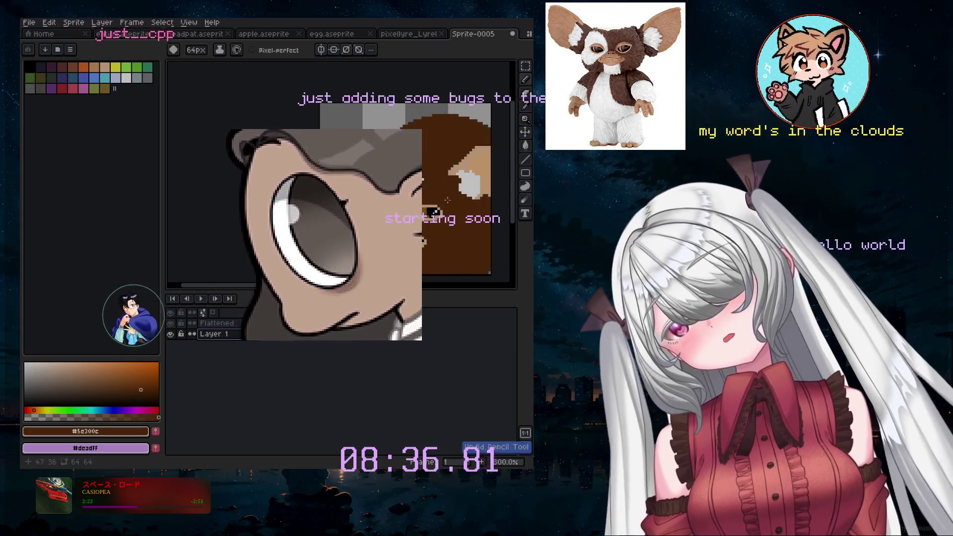
key(ctrl+y)
key(ctrl+z)
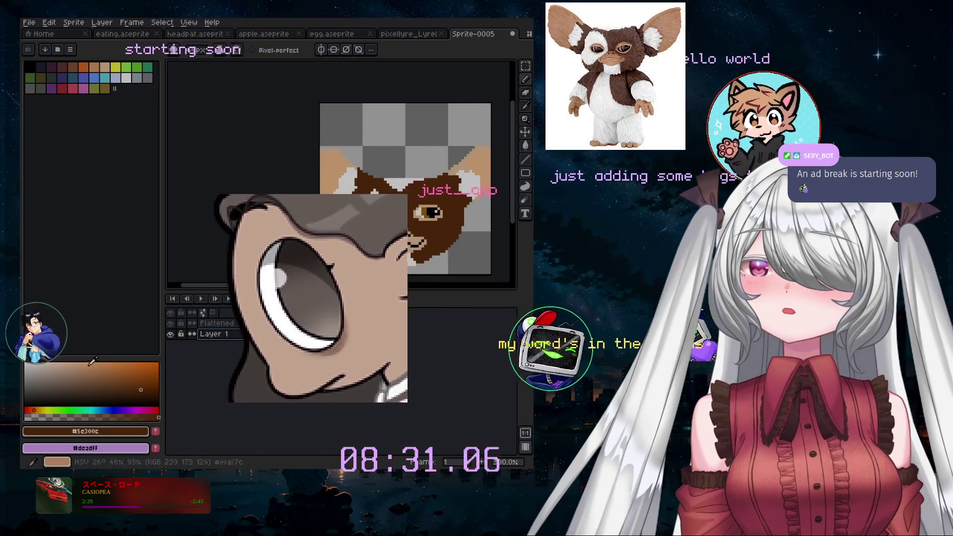
- Draw the backdrop circle behind the Gremlin's head, changing it from red to blue
click(158, 410)
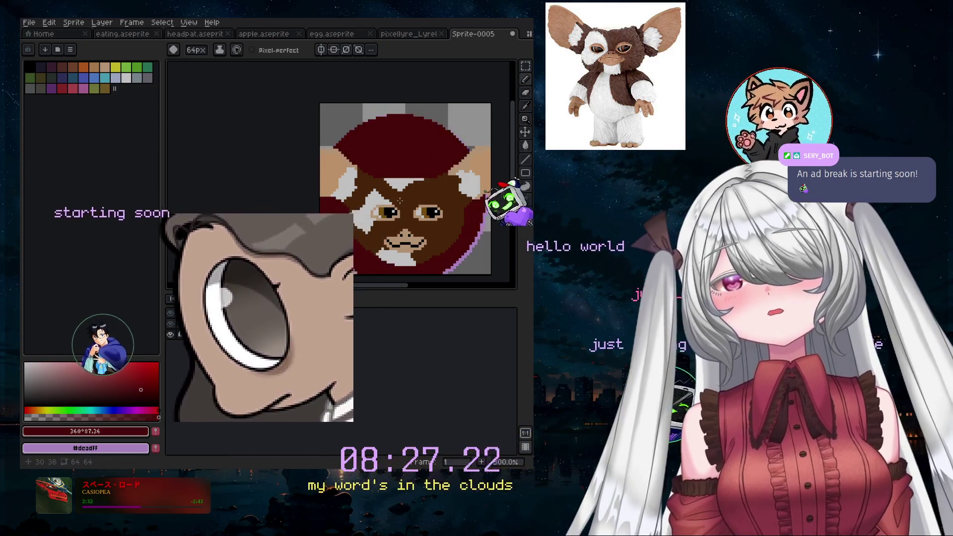
key(ctrl+z)
key(ctrl+z)
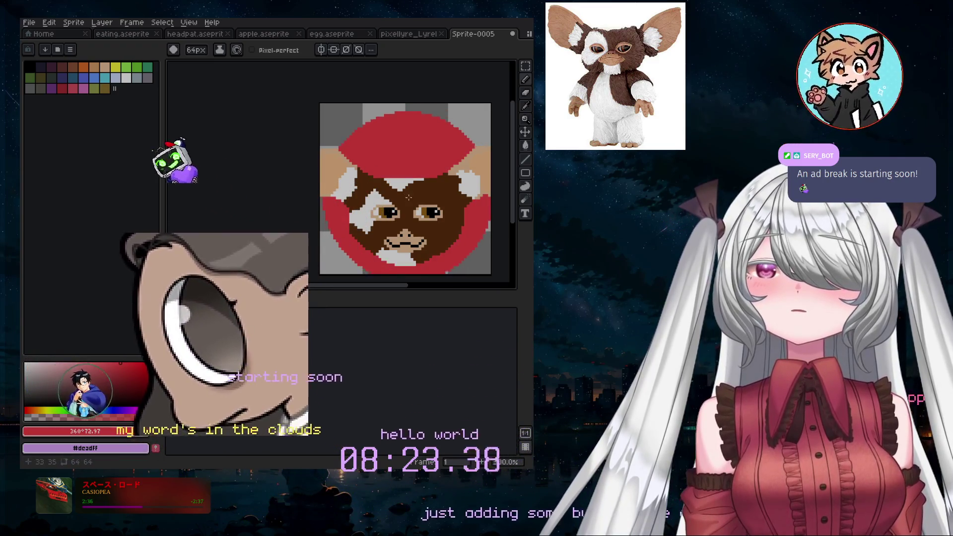
key(ctrl+z)
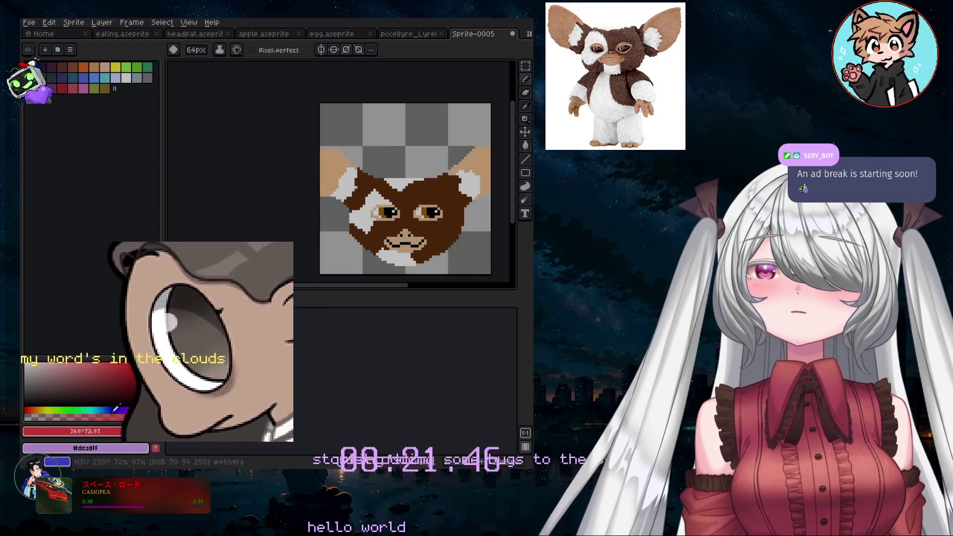
key(ctrl+y)
drag(116, 408, 106, 410)
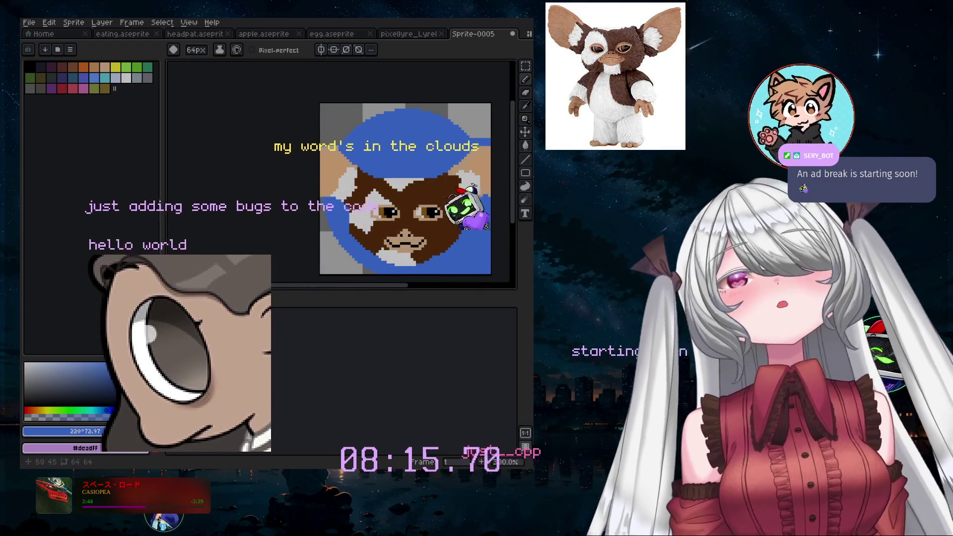
click(526, 105)
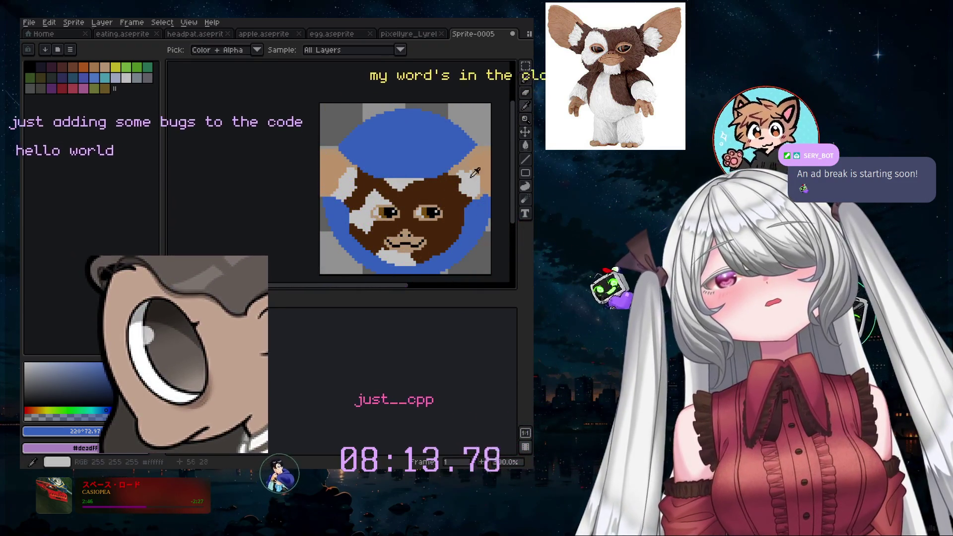
click(526, 80)
click(378, 216)
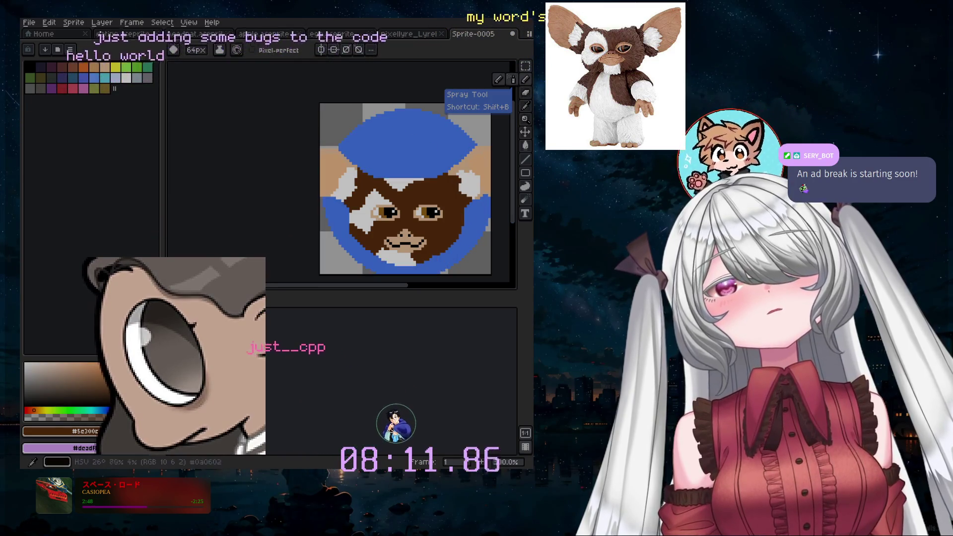
click(445, 197)
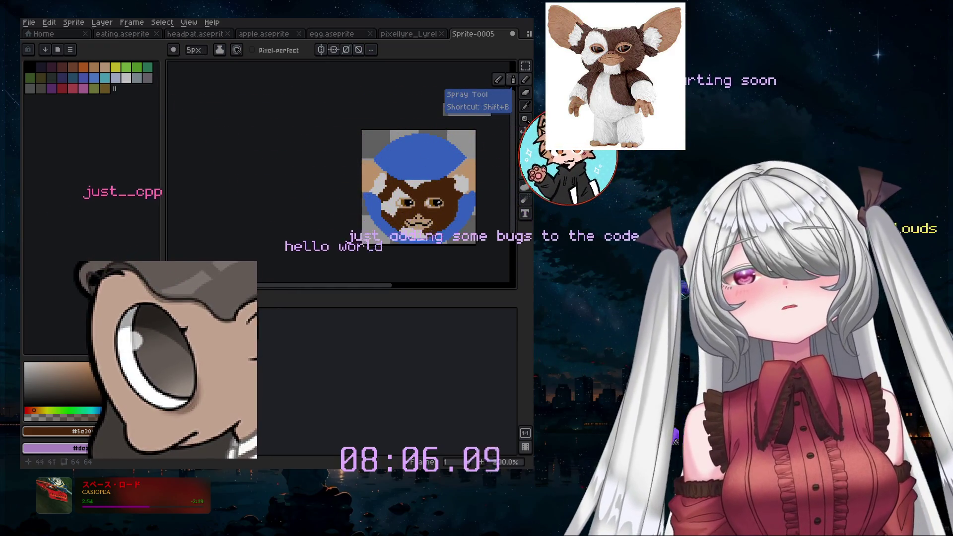
scroll(440, 203, up, 3)
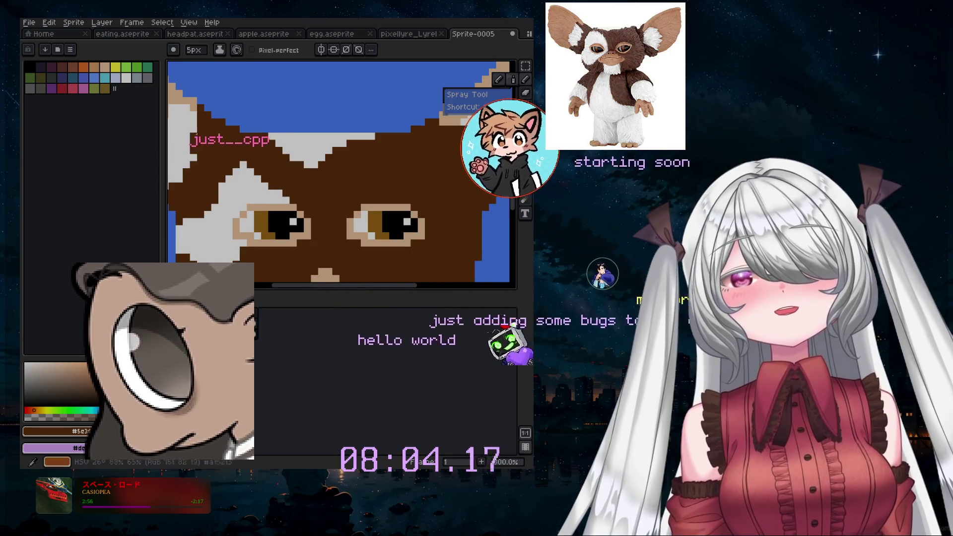
click(391, 112)
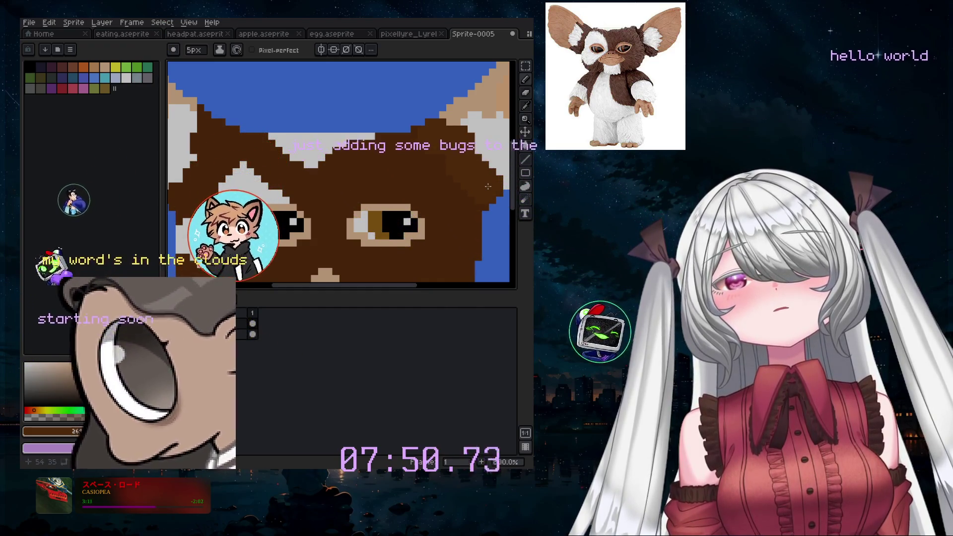
scroll(409, 184, down, 1)
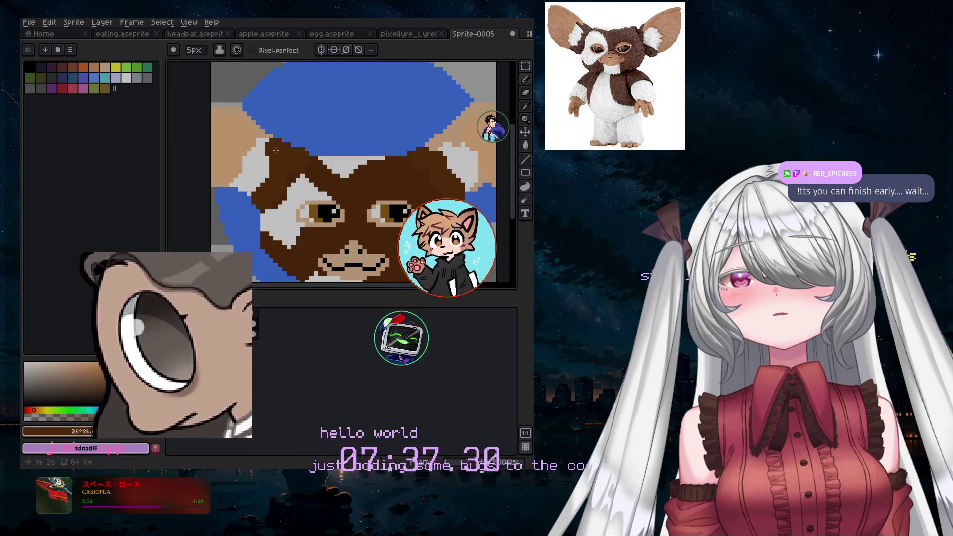
scroll(280, 119, up, 3)
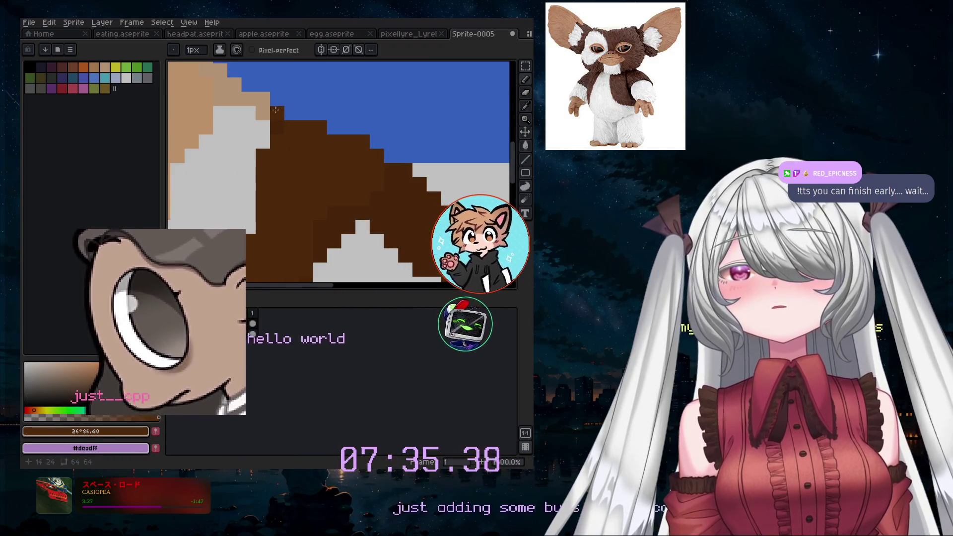
scroll(353, 256, down, 3)
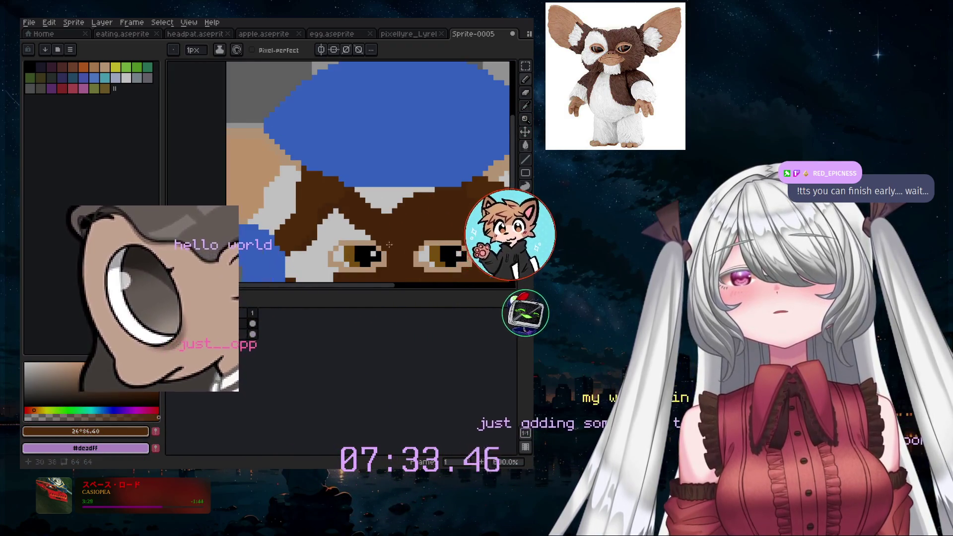
scroll(389, 245, down, 2)
scroll(458, 204, down, 3)
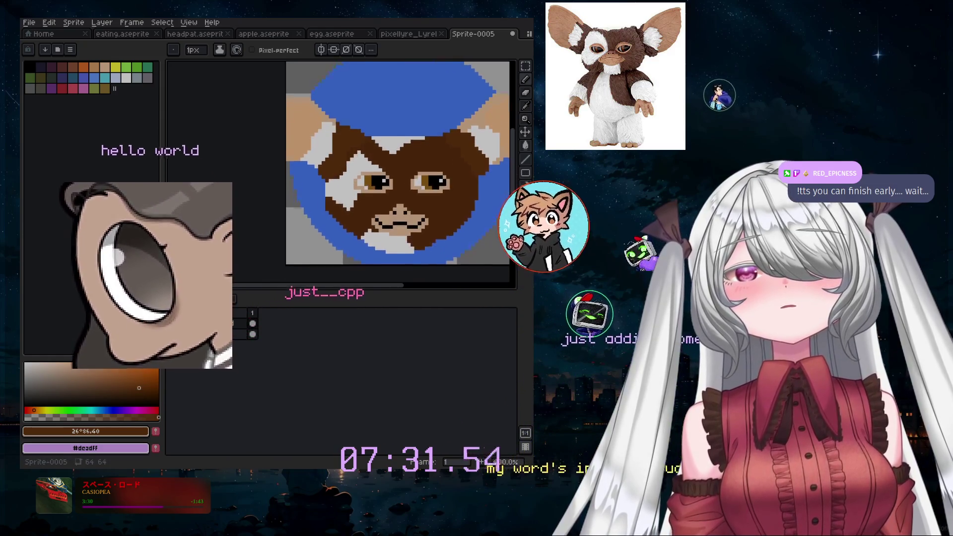
scroll(455, 209, down, 3)
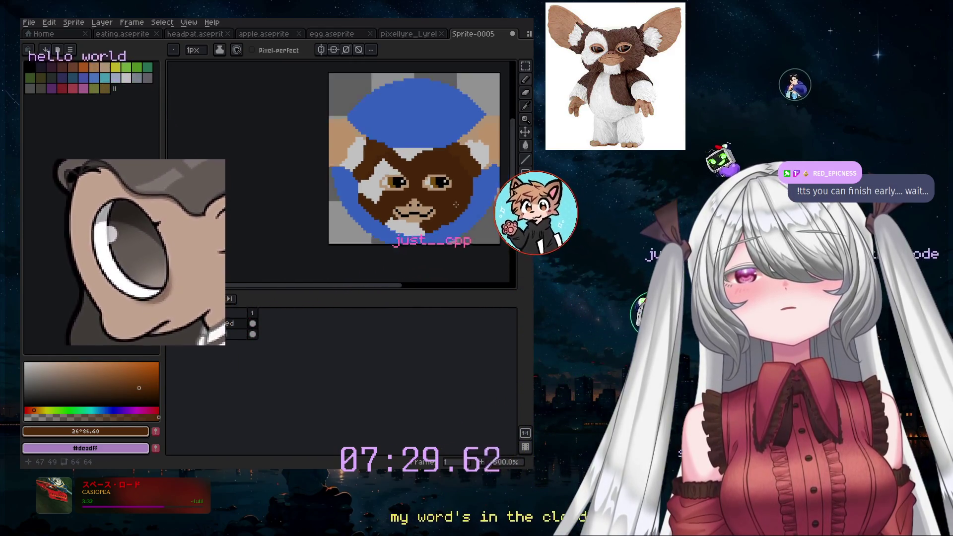
scroll(455, 204, down, 1)
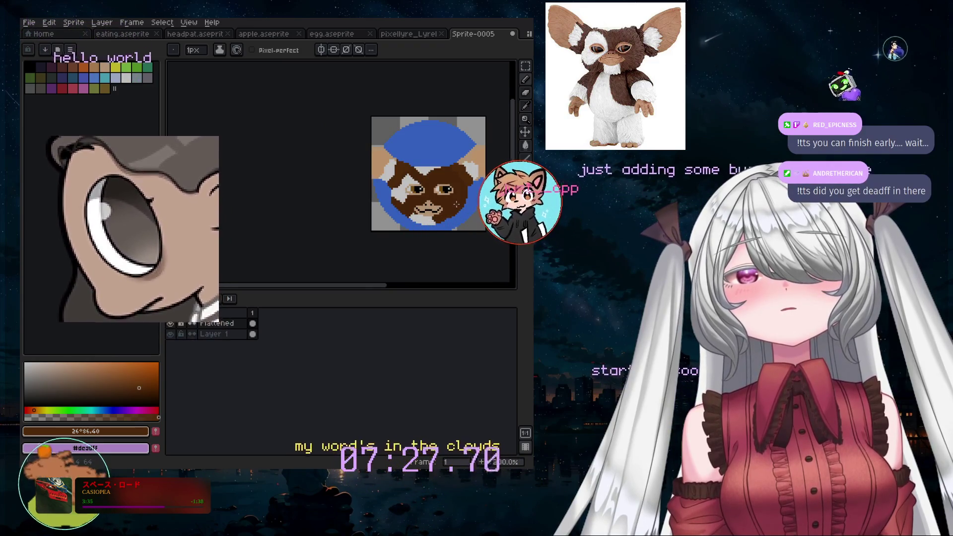
scroll(453, 201, down, 2)
scroll(450, 199, up, 4)
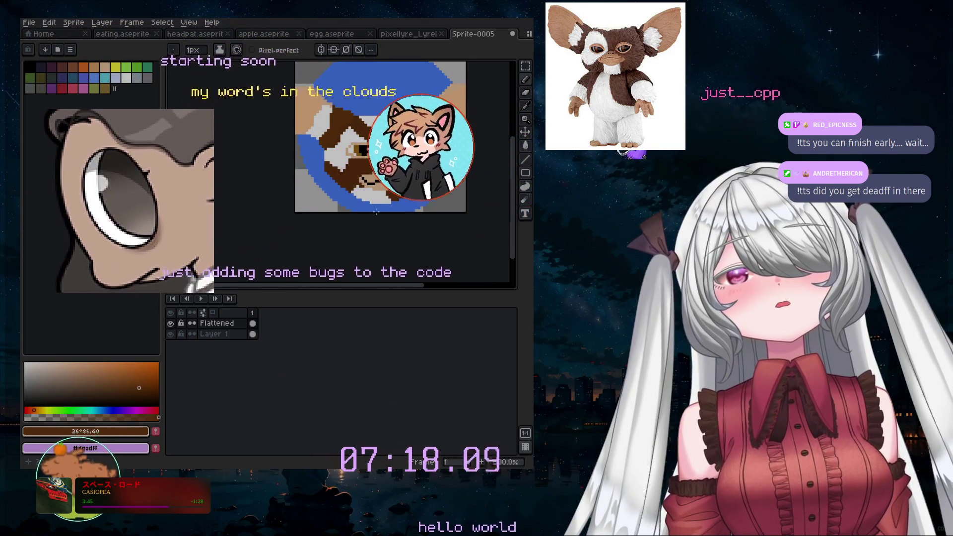
- Sample Gizmo's brown fur, test a brown dab, undo it and set the brush to 8px
alt+click(466, 121)
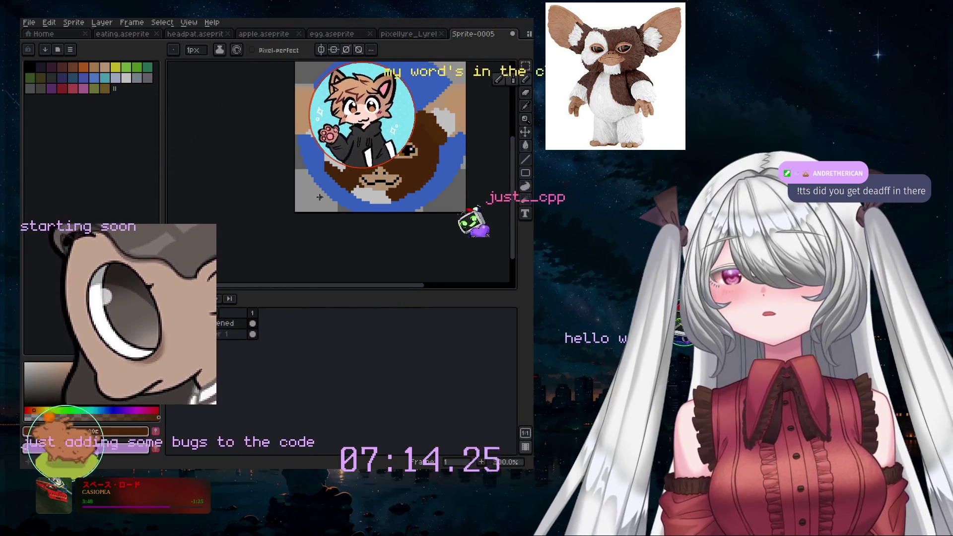
key(plus)
key(plus)
key(plus)
click(327, 212)
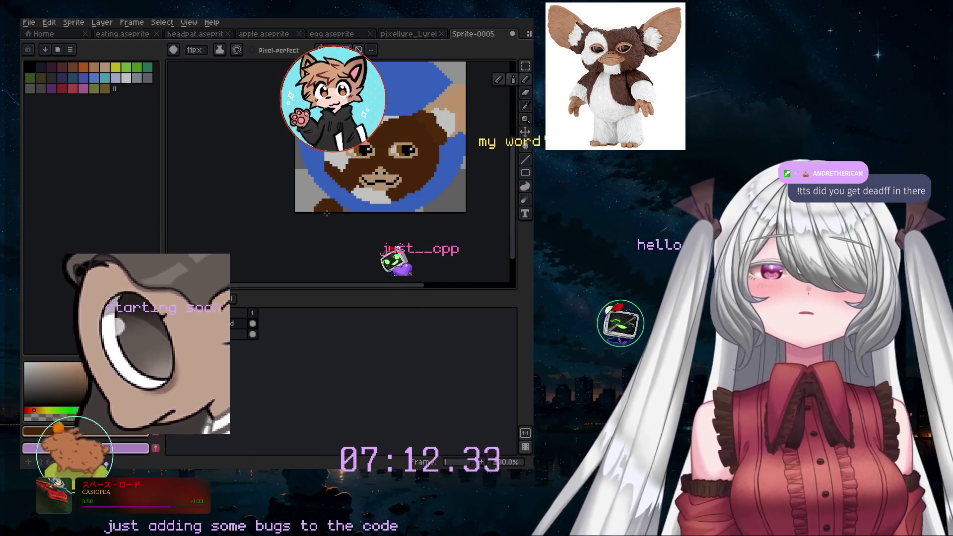
key(ctrl+z)
key(minus)
key(minus)
key(minus)
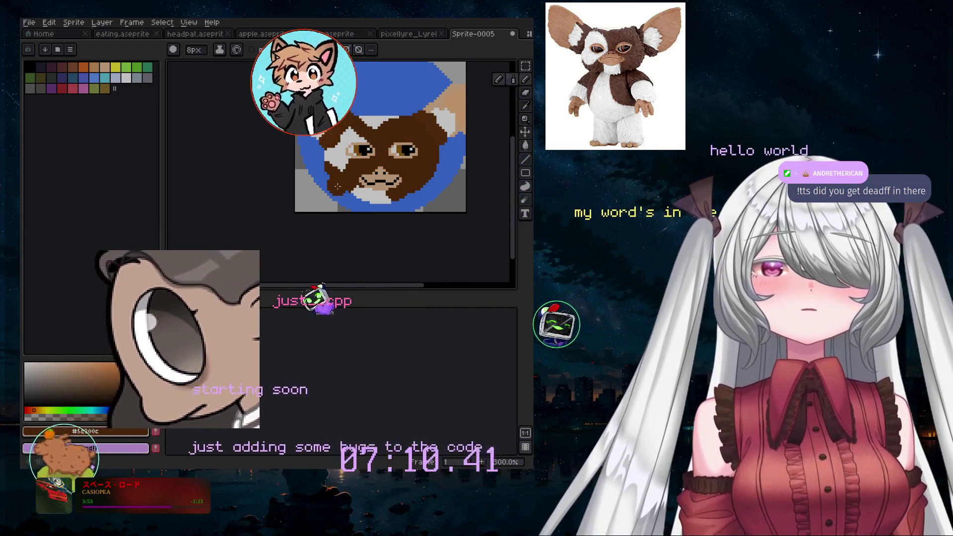
- Undo the last pencil stroke, leaving the sprite unchanged
scroll(342, 188, up, 3)
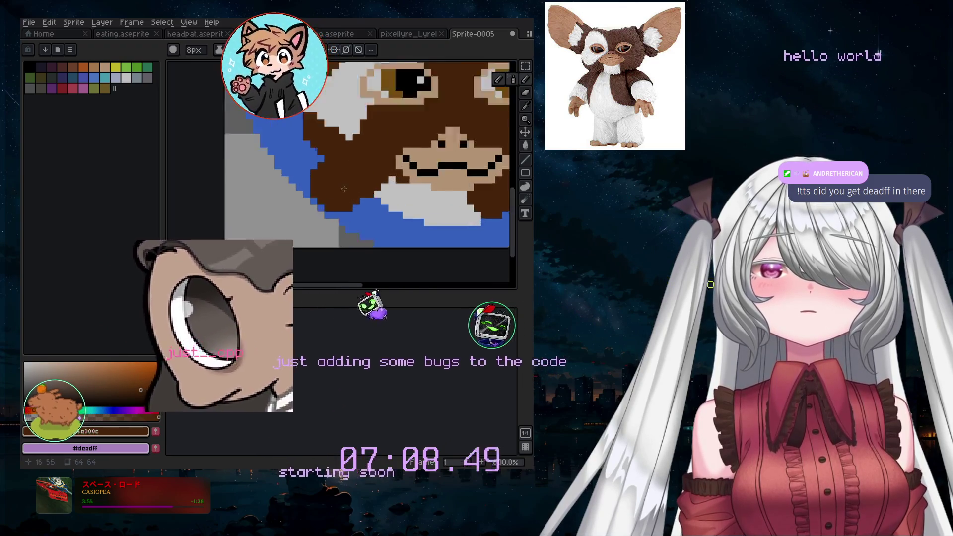
scroll(344, 189, up, 3)
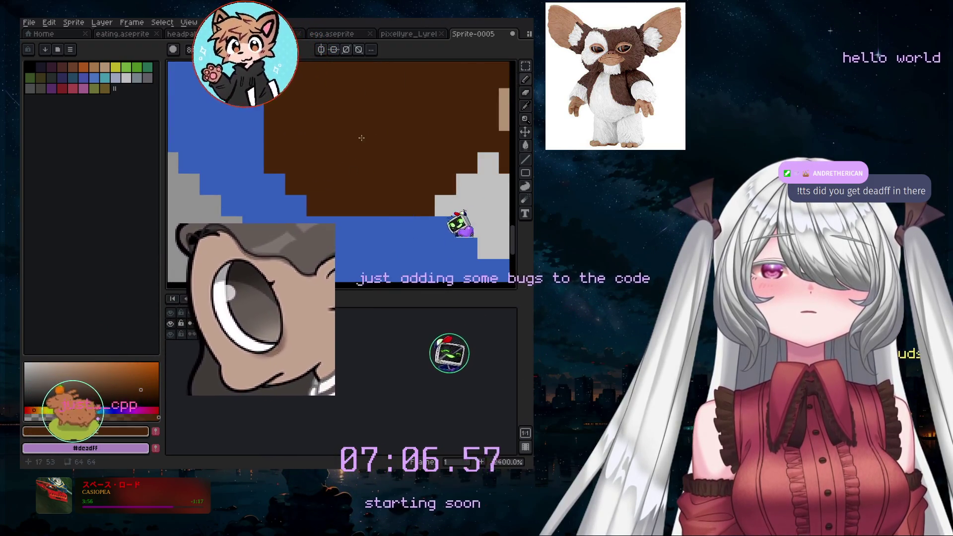
scroll(342, 125, down, 3)
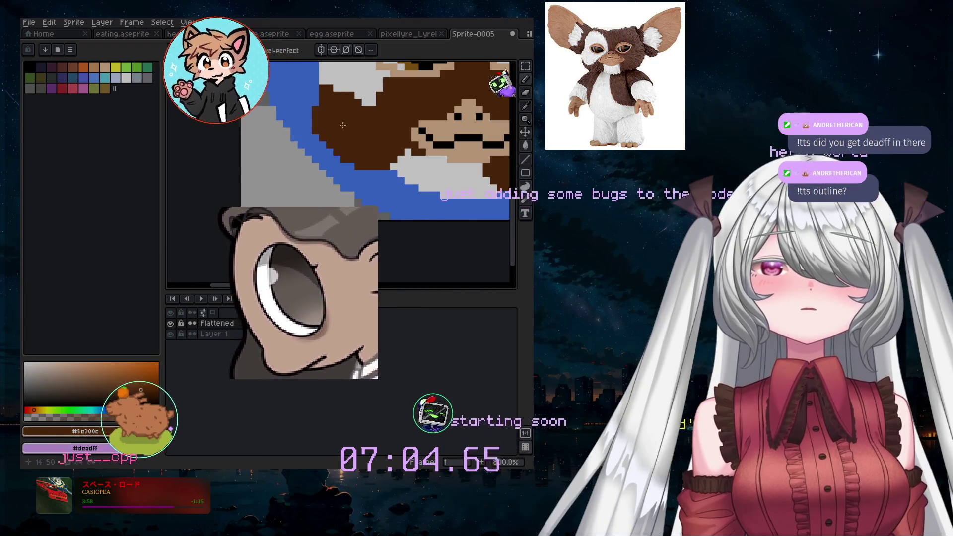
scroll(430, 166, down, 1)
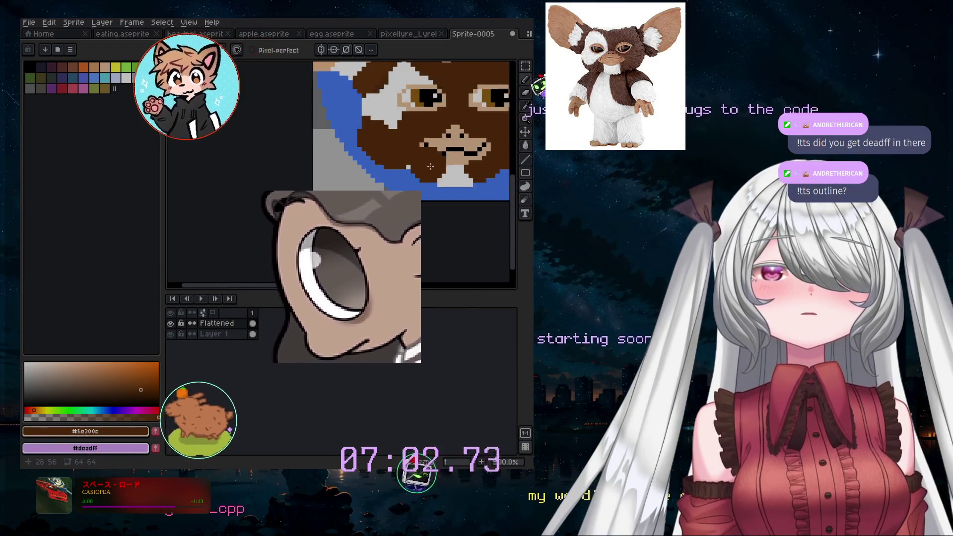
scroll(430, 166, down, 1)
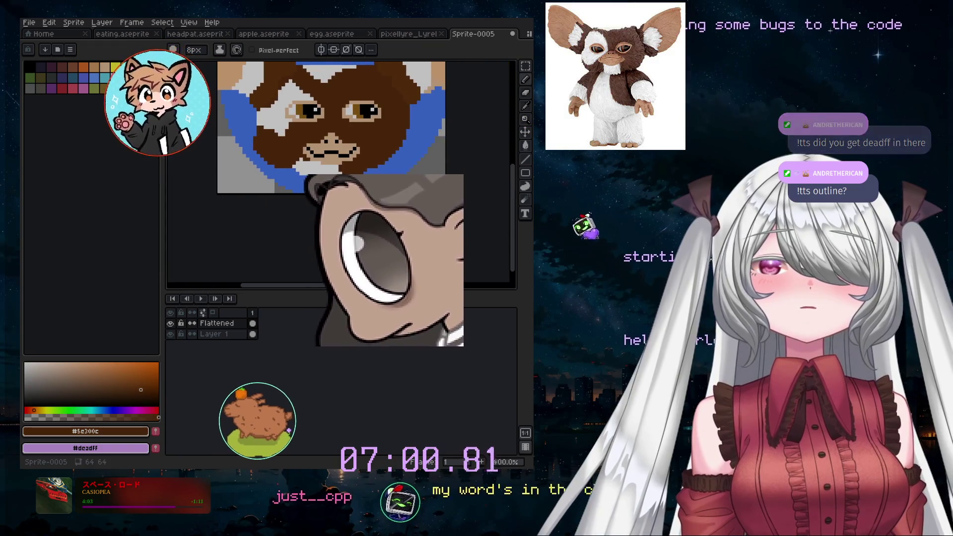
key(ctrl+z)
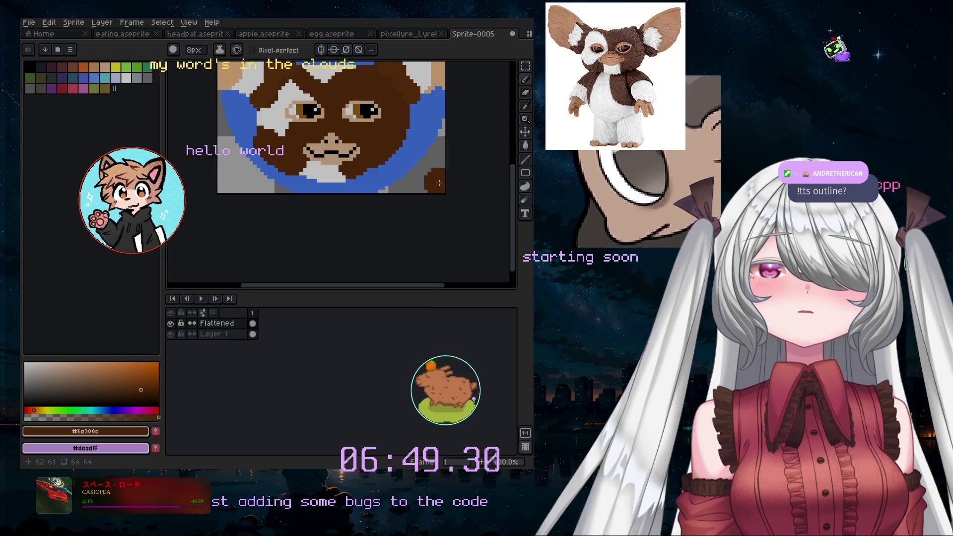
scroll(437, 184, up, 1)
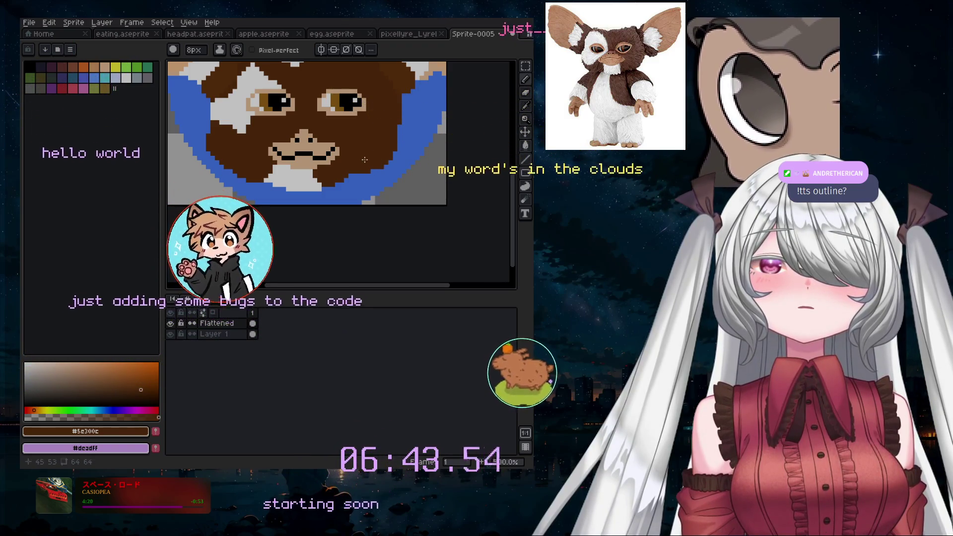
scroll(424, 134, down, 3)
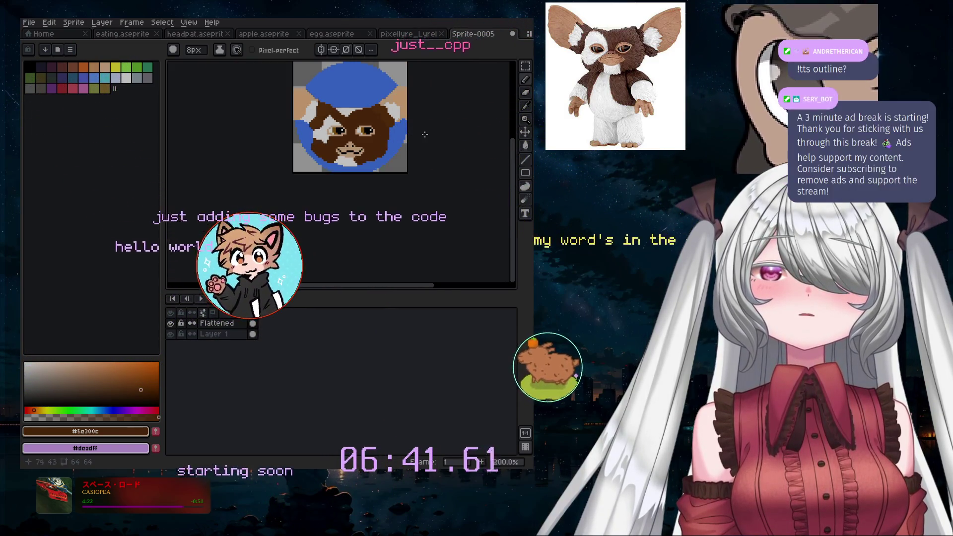
scroll(390, 164, up, 2)
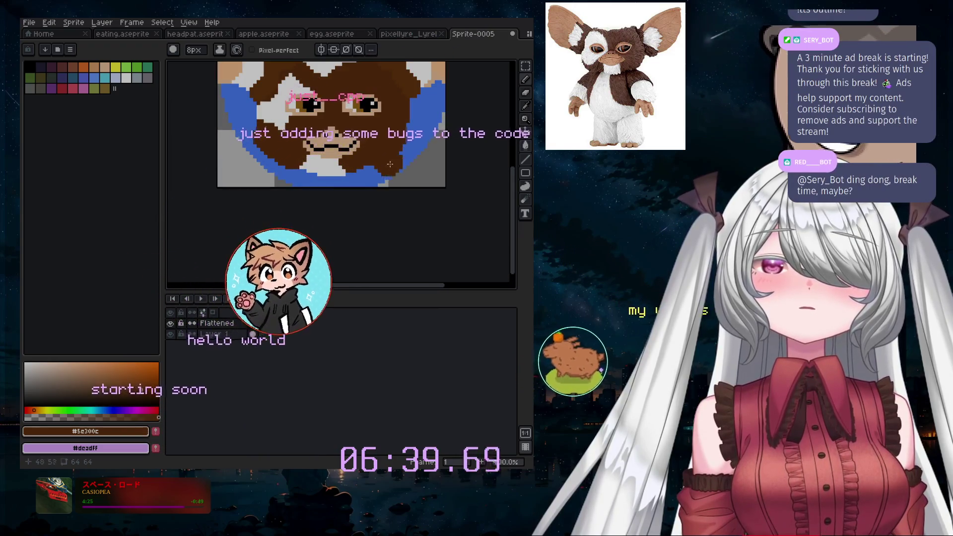
scroll(400, 149, down, 1)
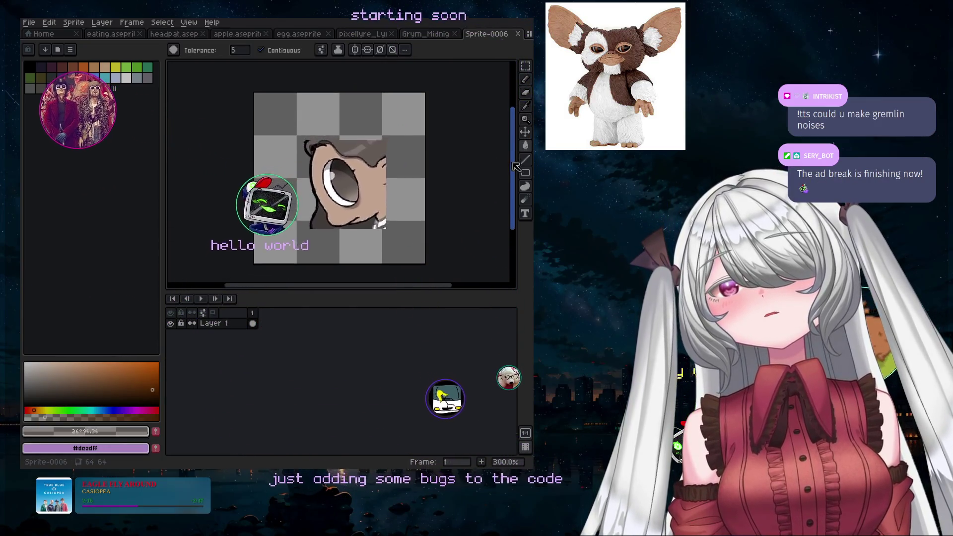
- Inspect the blank 64×64 Sprite-0006 canvas and open the Layer menu
scroll(395, 173, up, 1)
scroll(395, 174, down, 1)
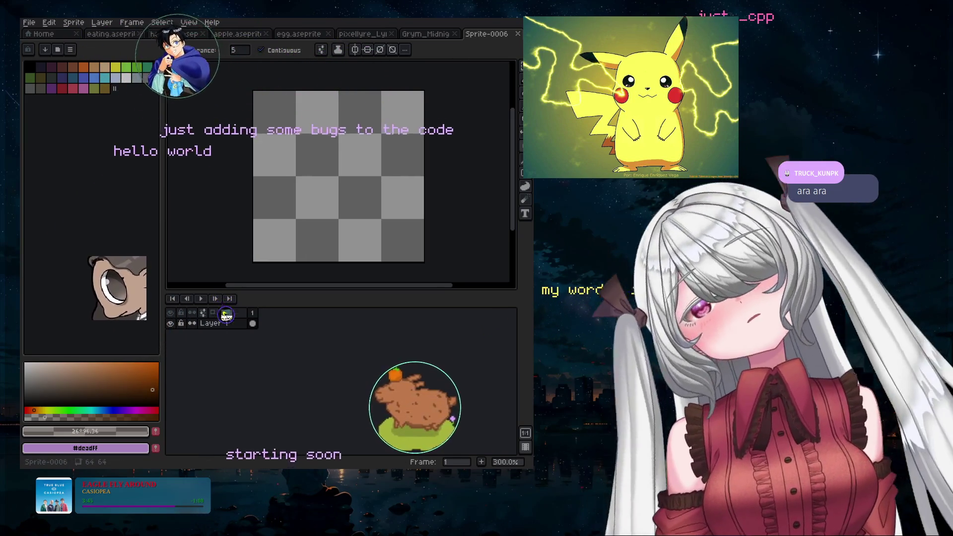
click(37, 25)
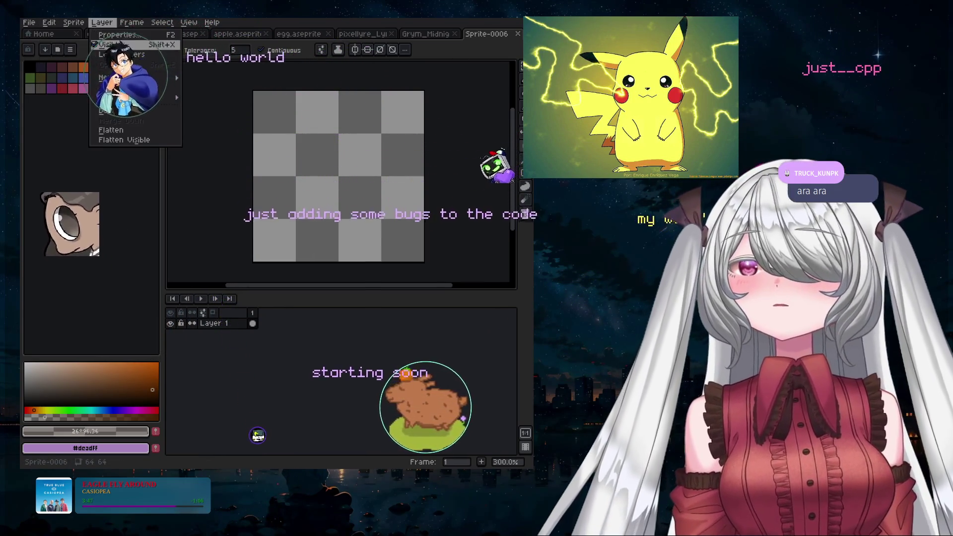
- Add Layer 2 and paint a yellow stroke on it
mouse_move(149, 80)
click(209, 80)
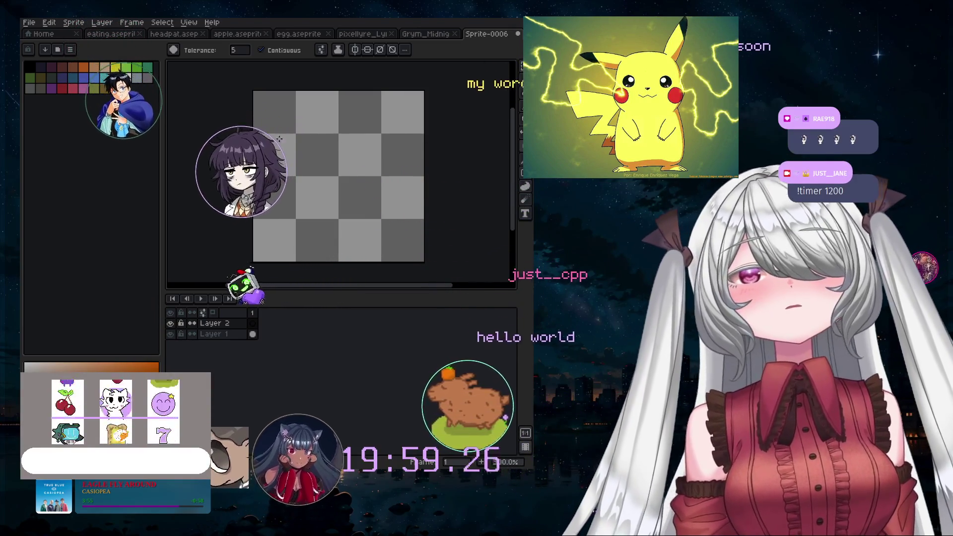
click(115, 67)
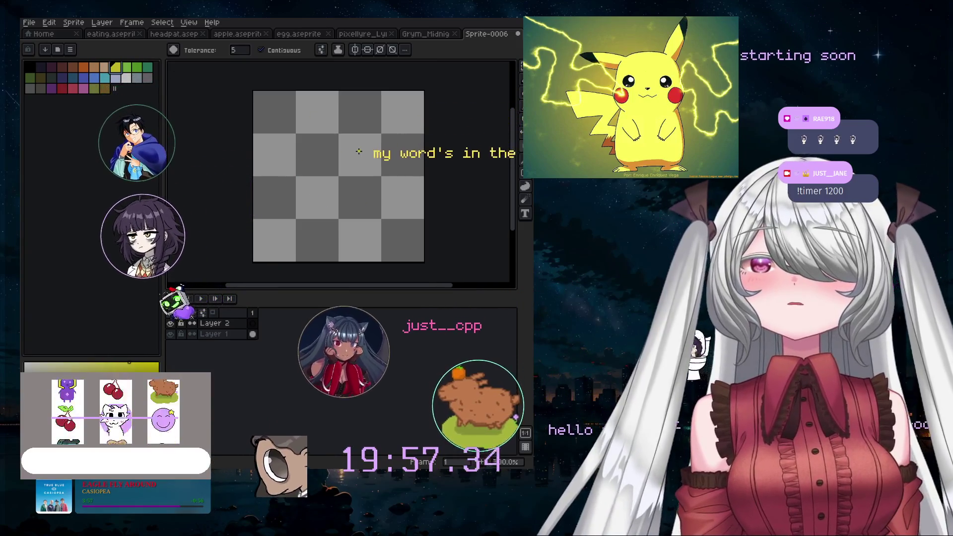
drag(315, 161, 333, 166)
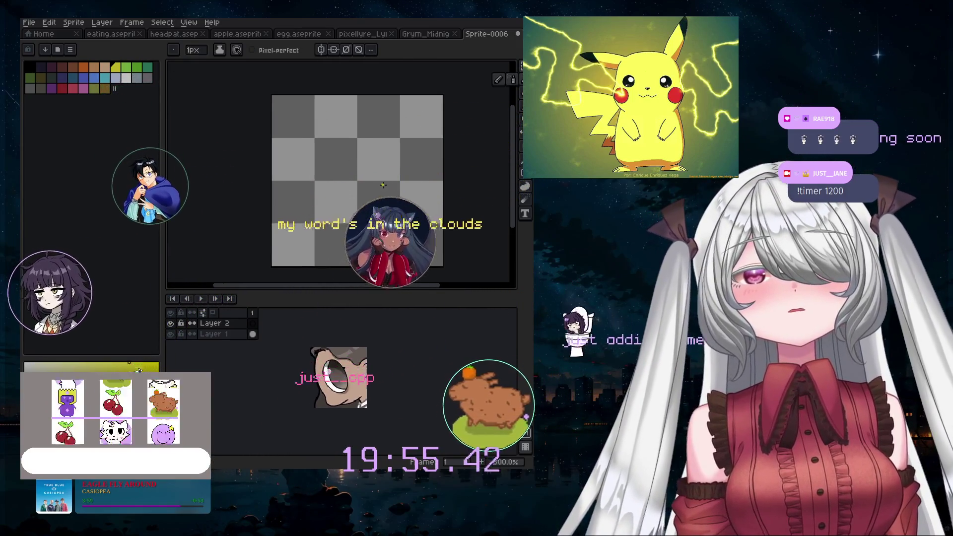
- Switch to the Spray tool, shrink it below 28px and turn on vertical symmetry
key(shift+b)
scroll(361, 163, up, 5)
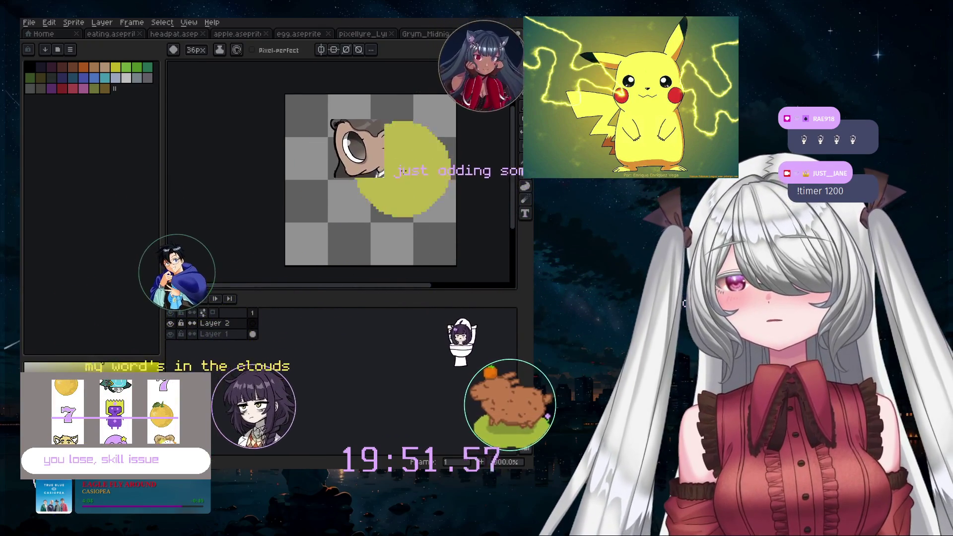
drag(382, 291, 389, 290)
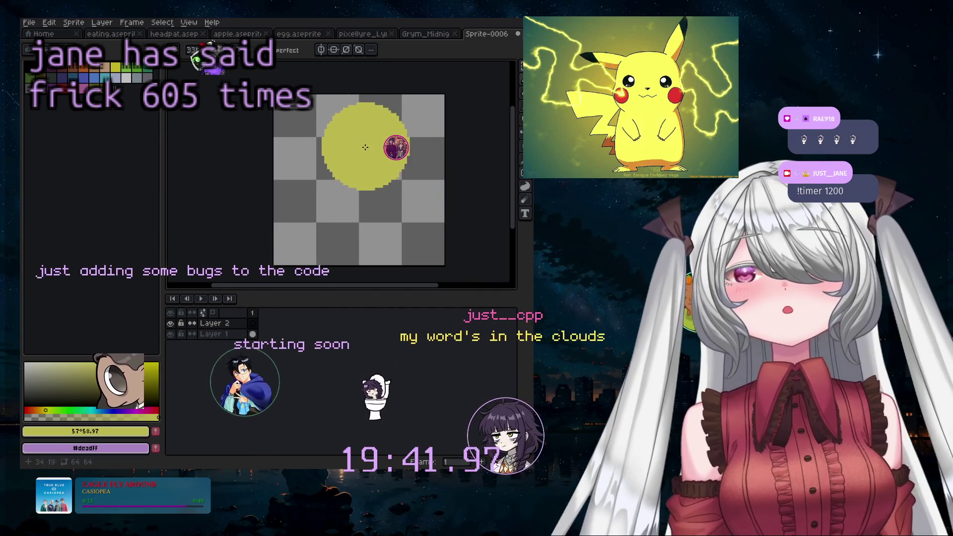
key(minus)
key(minus)
key(minus)
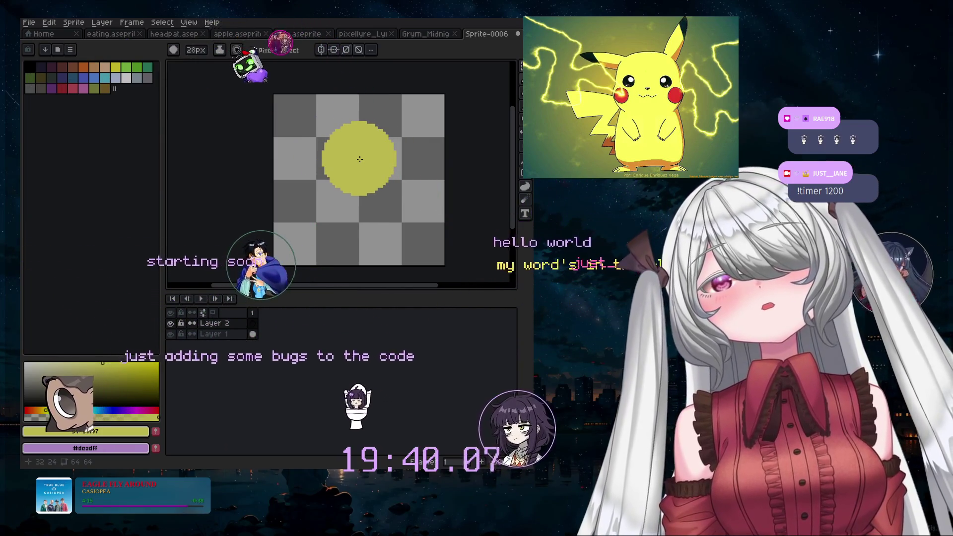
scroll(360, 160, up, 2)
key(minus)
key(minus)
key(minus)
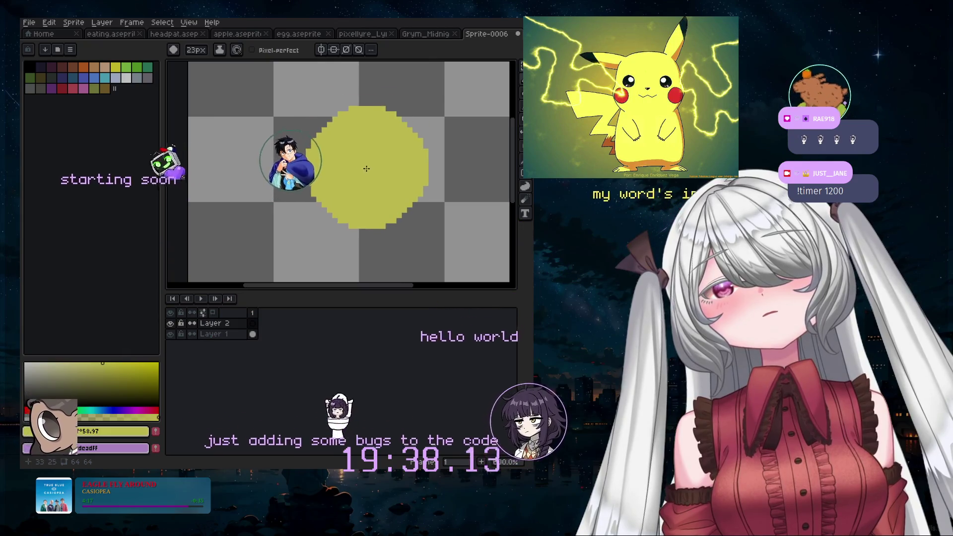
scroll(371, 164, up, 2)
scroll(372, 165, down, 3)
key(minus)
scroll(375, 161, up, 1)
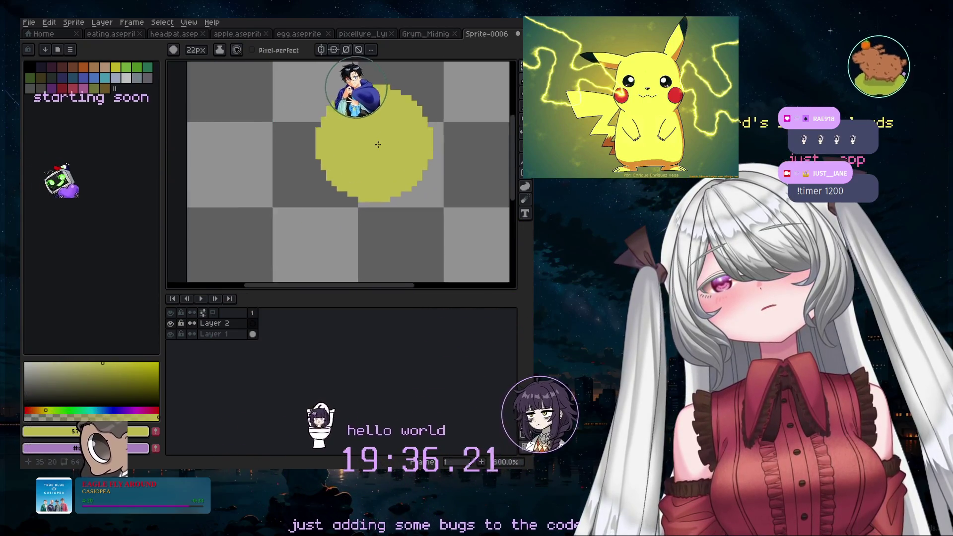
scroll(378, 158, down, 1)
scroll(379, 158, down, 1)
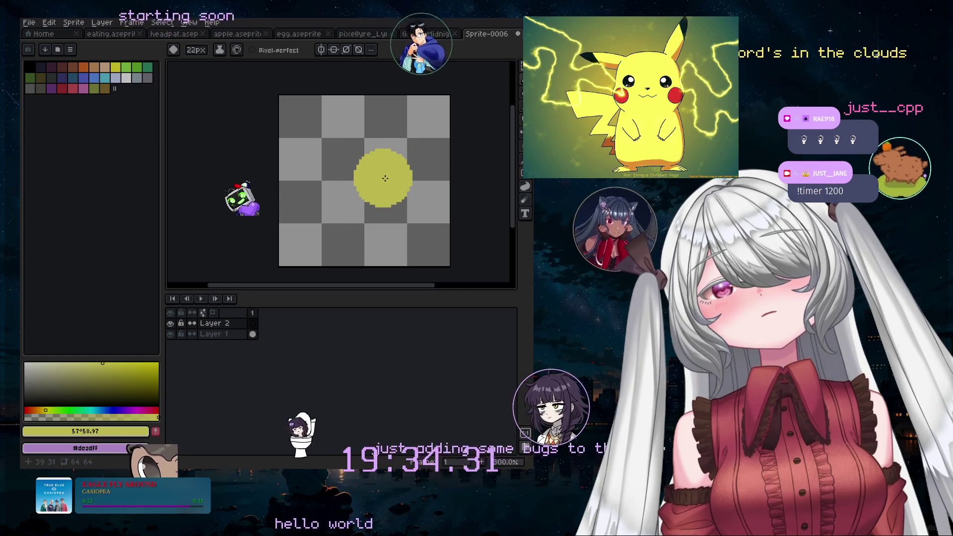
click(321, 49)
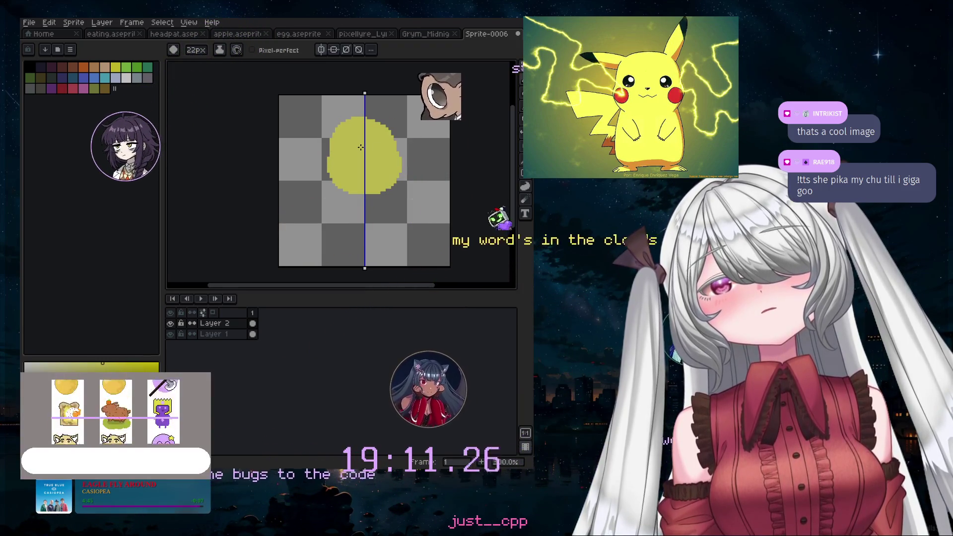
- Try extending the yellow head with lower lobes, then undo them
drag(330, 201, 349, 180)
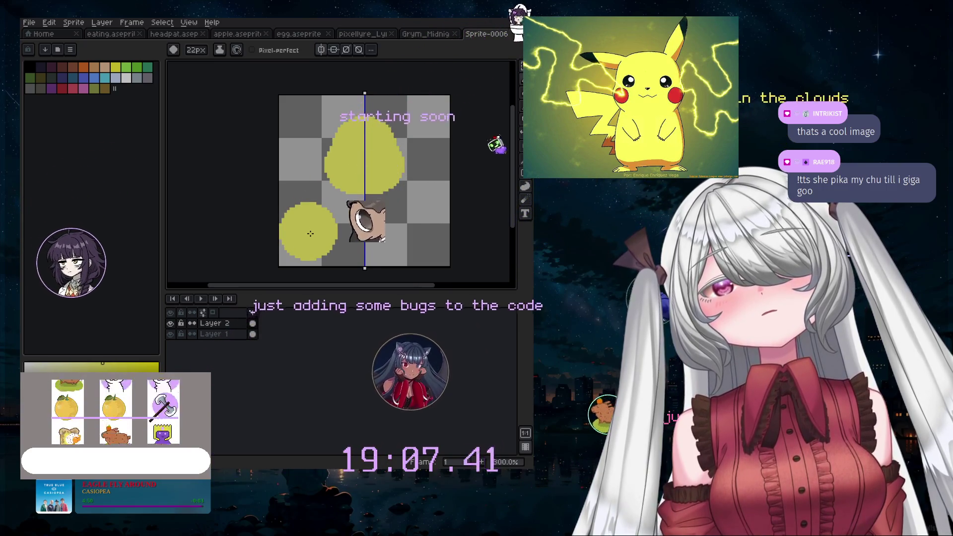
drag(390, 201, 379, 188)
key(ctrl+z)
key(ctrl+z)
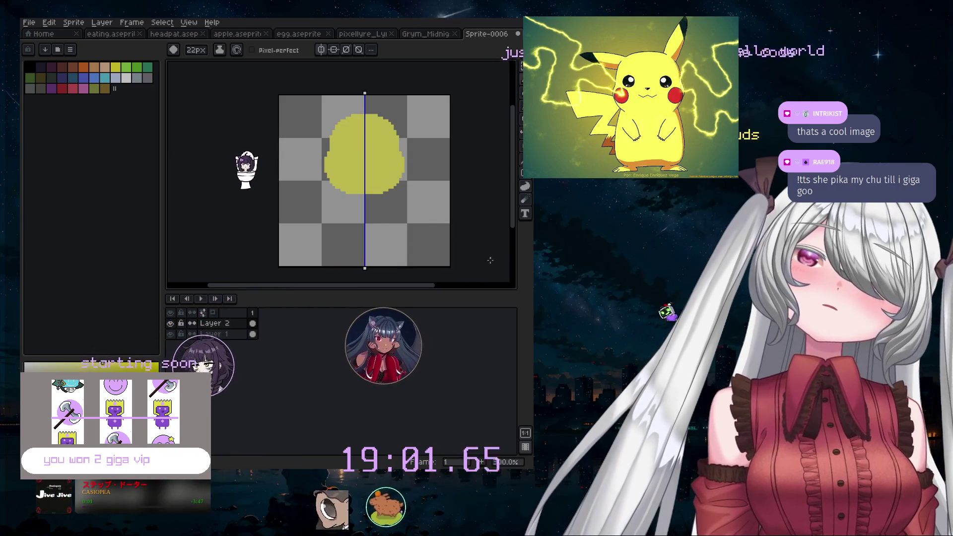
- Paint mirrored dark red cheeks with a smaller brush and a black eye dot
click(62, 89)
key(minus)
key(minus)
key(minus)
click(354, 174)
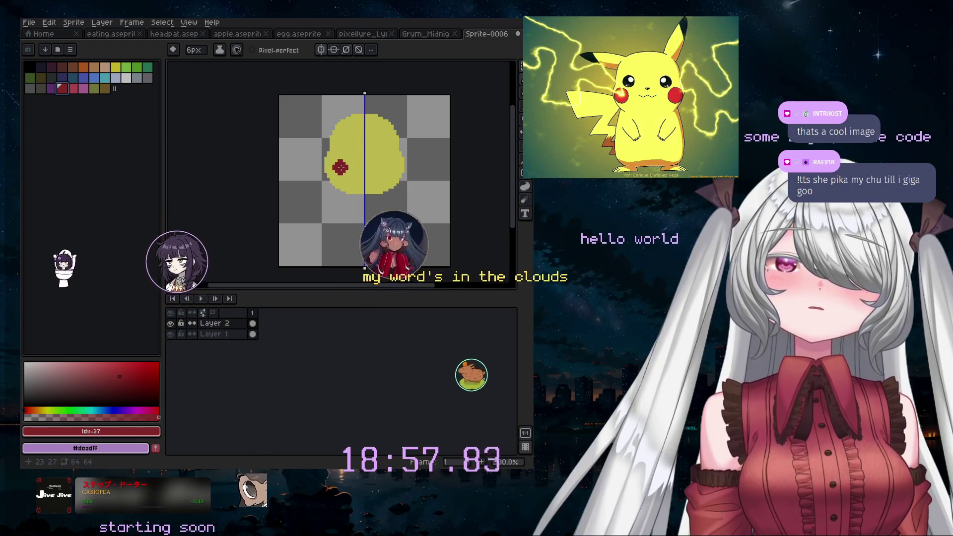
scroll(338, 171, up, 2)
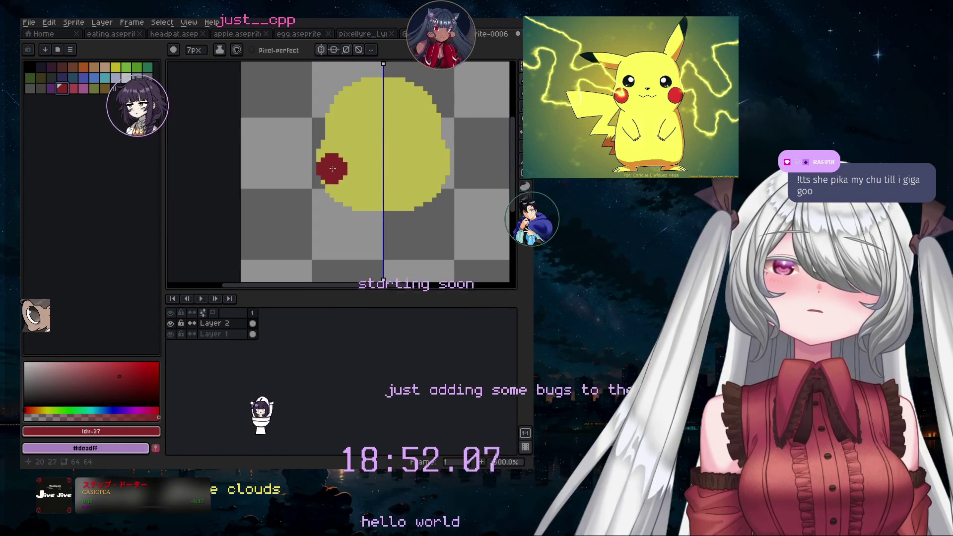
click(335, 168)
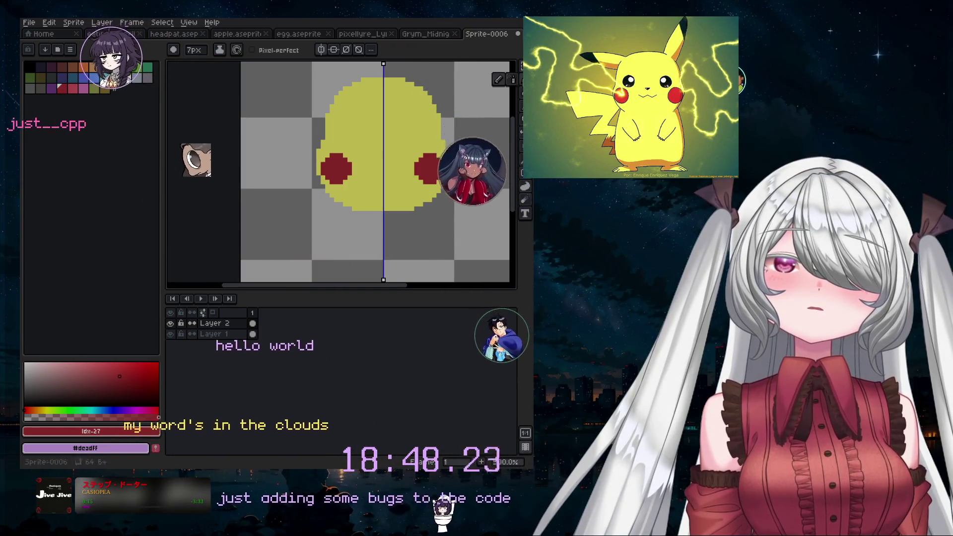
click(29, 66)
click(369, 131)
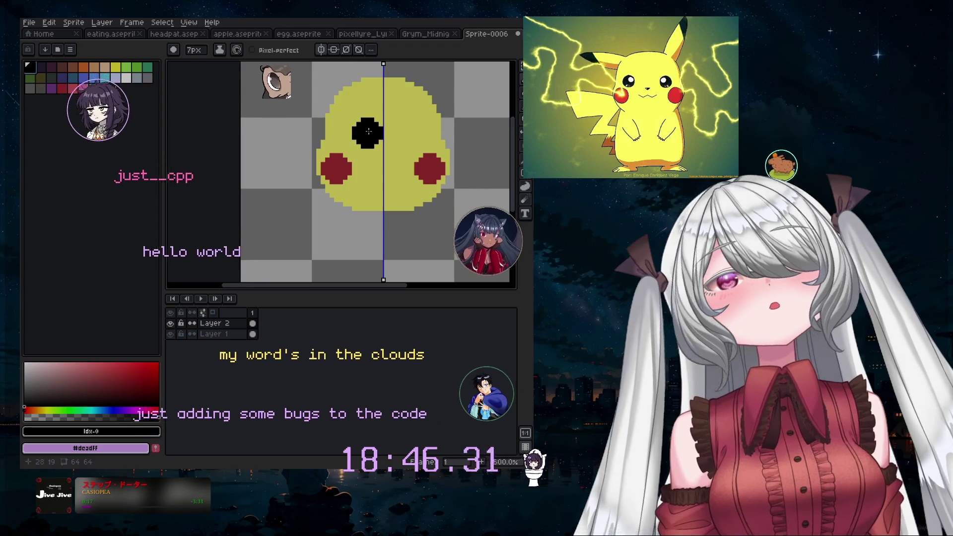
- Adjust the pencil size for the eyes and nose, ending one pixel smaller, while zooming on the face
key(minus)
key(minus)
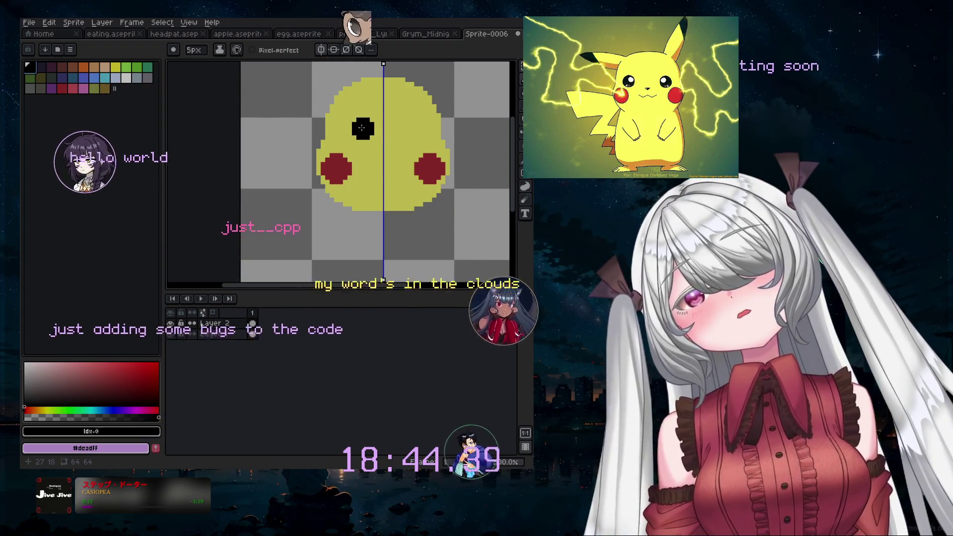
key(plus)
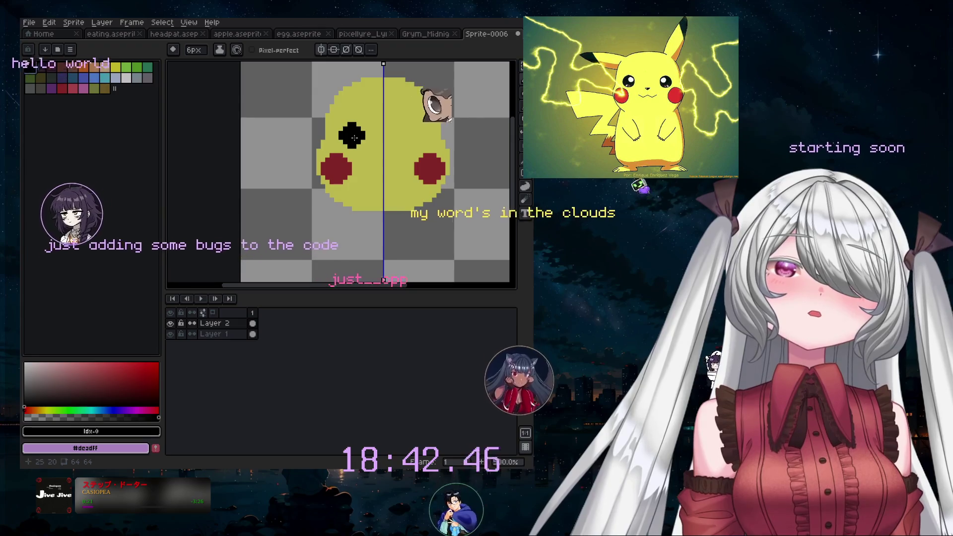
key(minus)
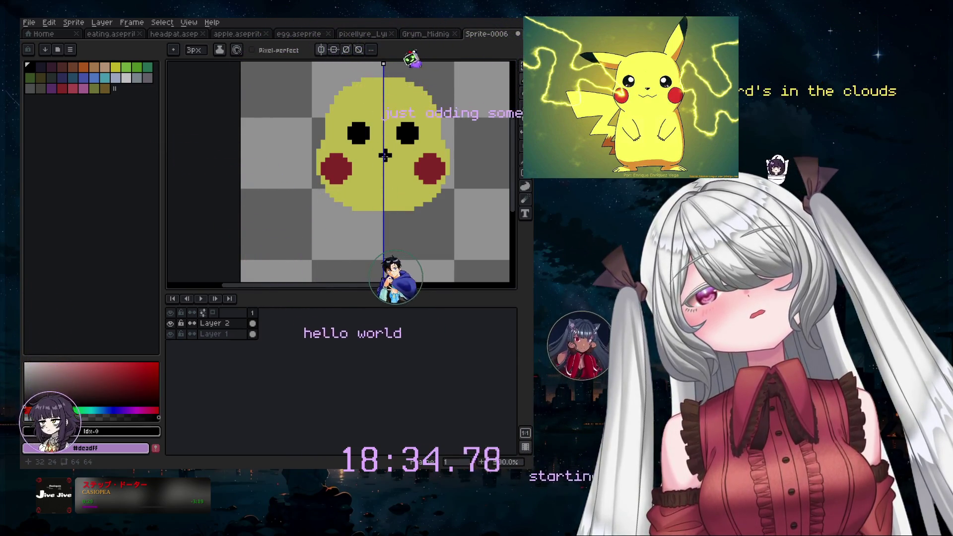
scroll(381, 151, up, 2)
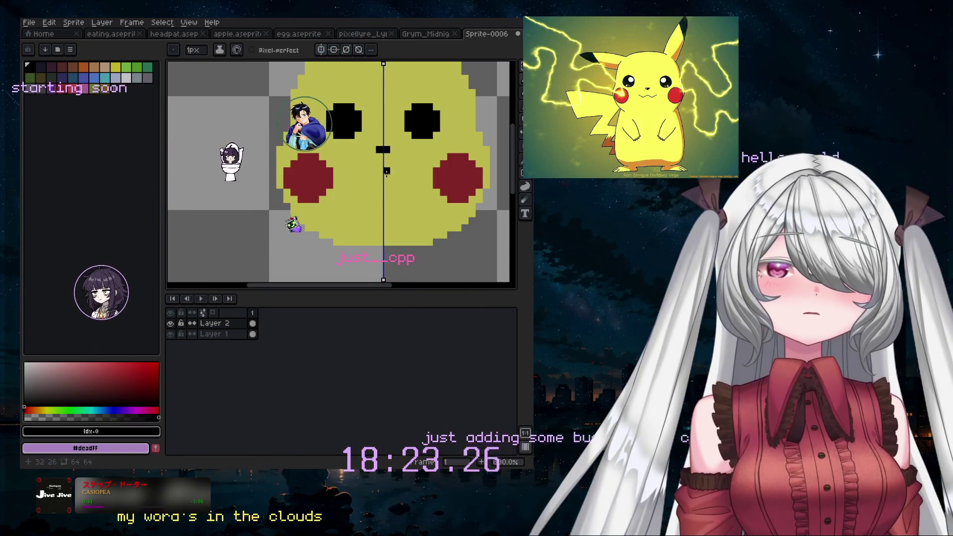
scroll(386, 171, down, 1)
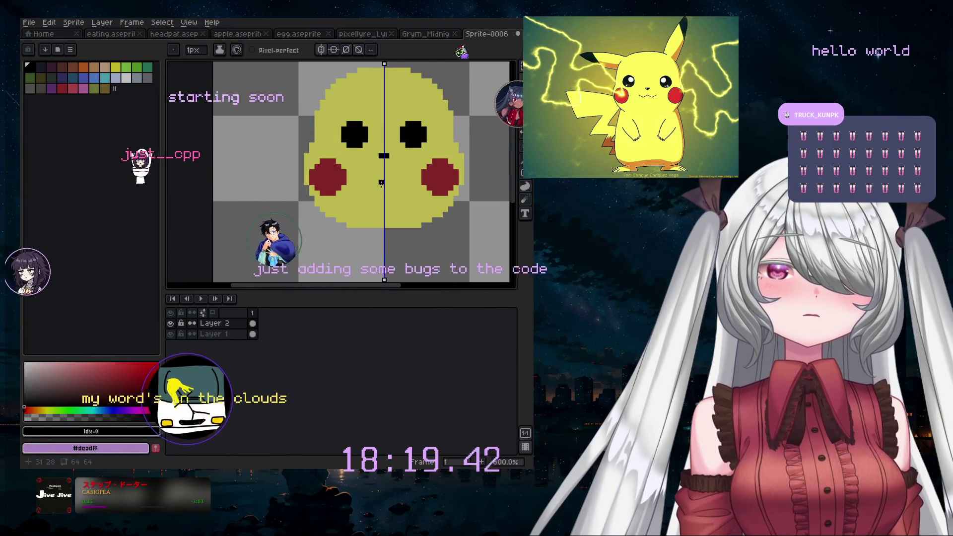
- Draw a mirrored 1px black zigzag mouth below the nose, between the red cheeks
mouse_move(381, 184)
mouse_down()
mouse_move(392, 188)
mouse_move(370, 192)
mouse_up()
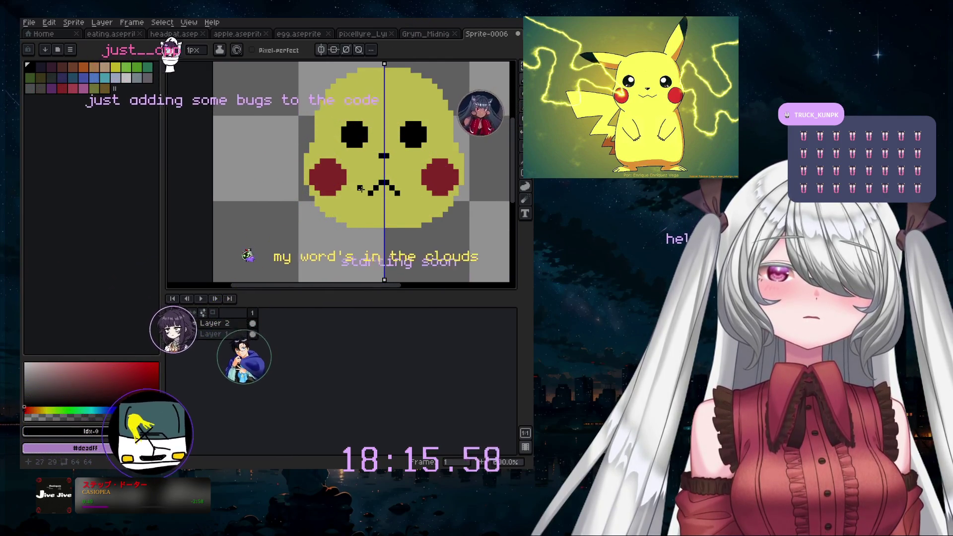
drag(360, 188, 359, 183)
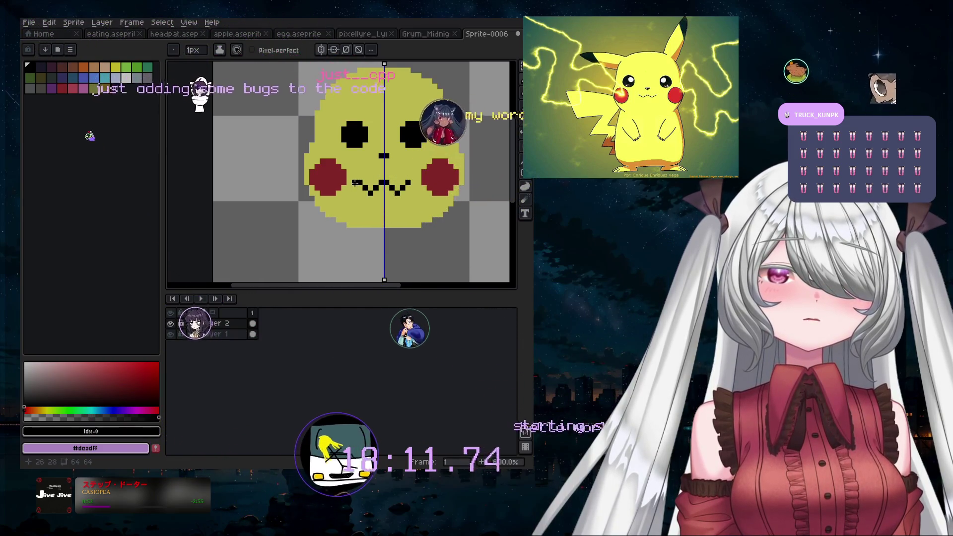
scroll(343, 229, down, 1)
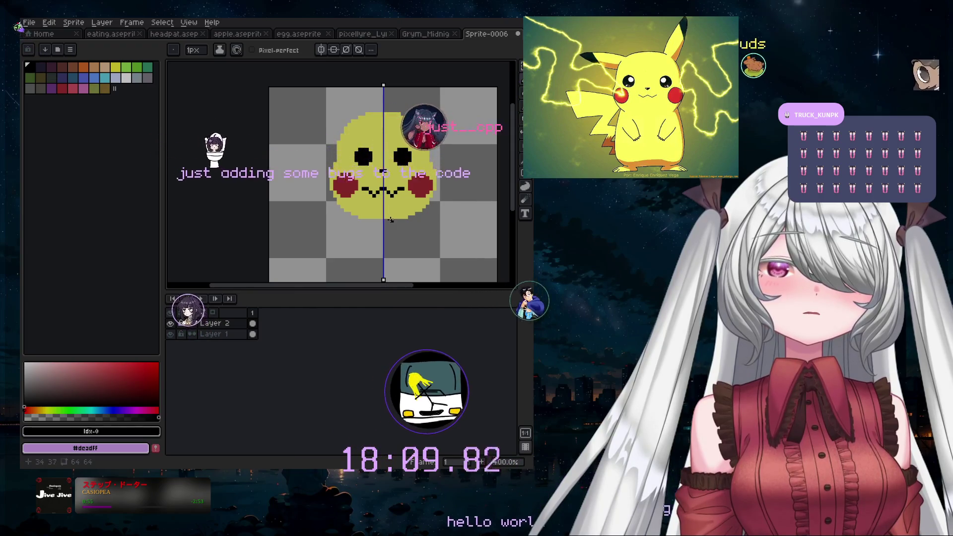
scroll(391, 220, down, 1)
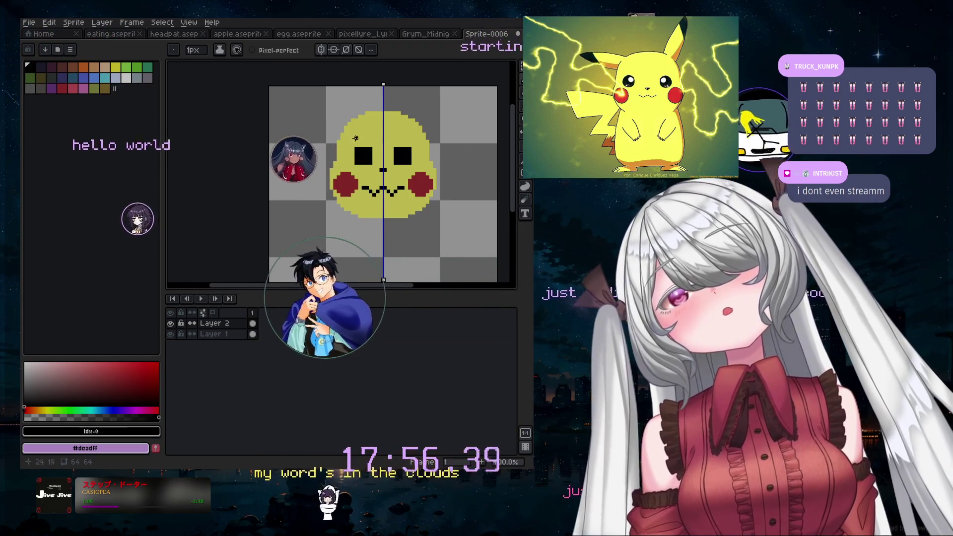
scroll(397, 134, up, 2)
scroll(397, 134, up, 1)
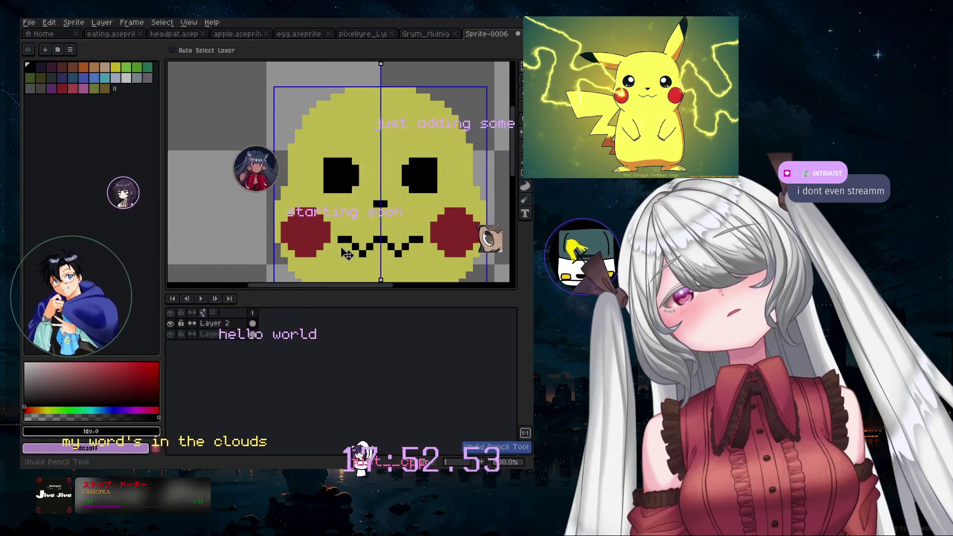
- Undo the last eye stroke and add light grey highlights inside both pupils
key(ctrl+z)
key(ctrl+z)
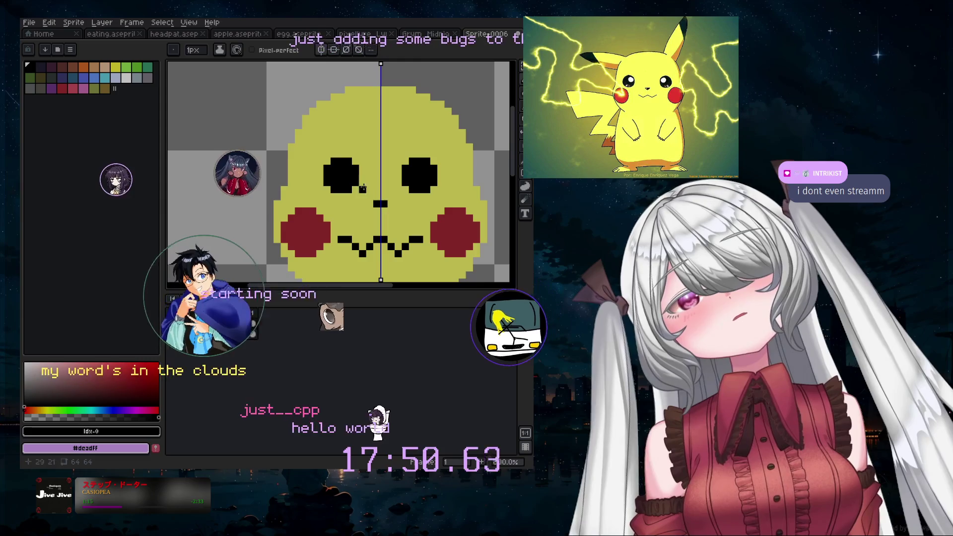
click(126, 77)
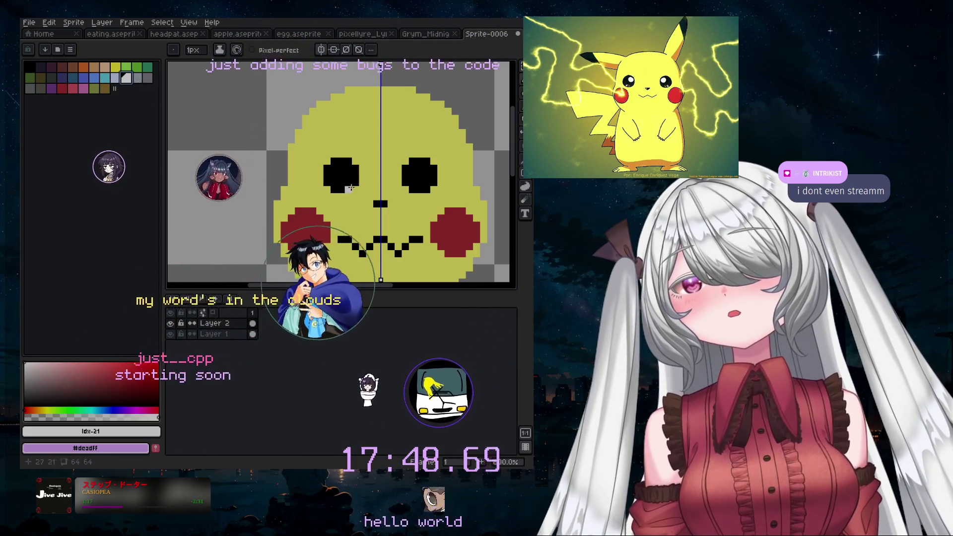
drag(349, 169, 340, 172)
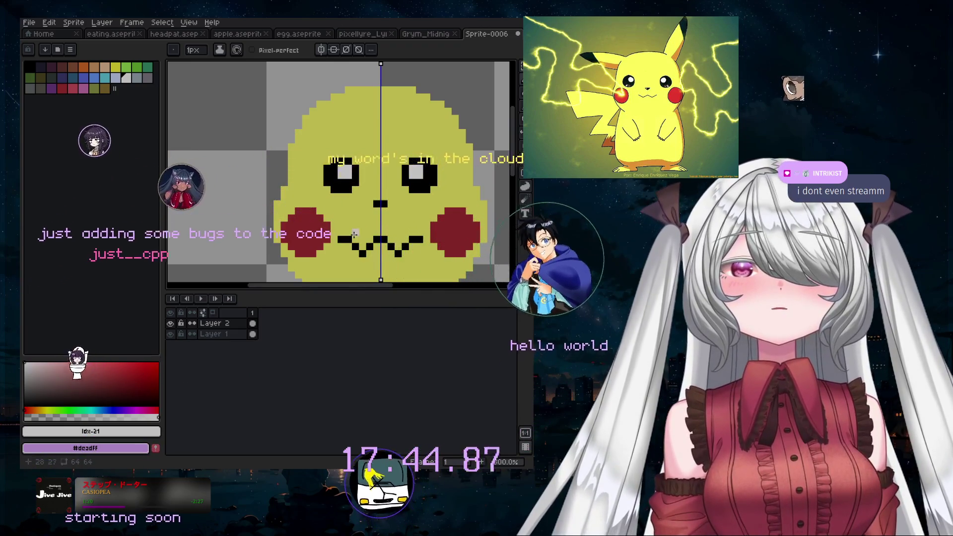
- Switch to the eyedropper and preview the finished face full screen
key(i)
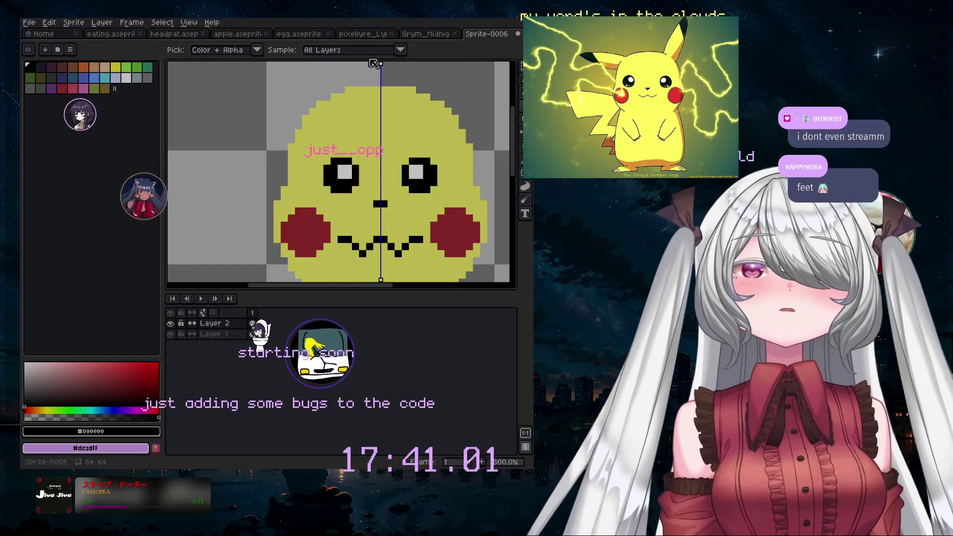
scroll(358, 67, down, 2)
scroll(407, 75, down, 1)
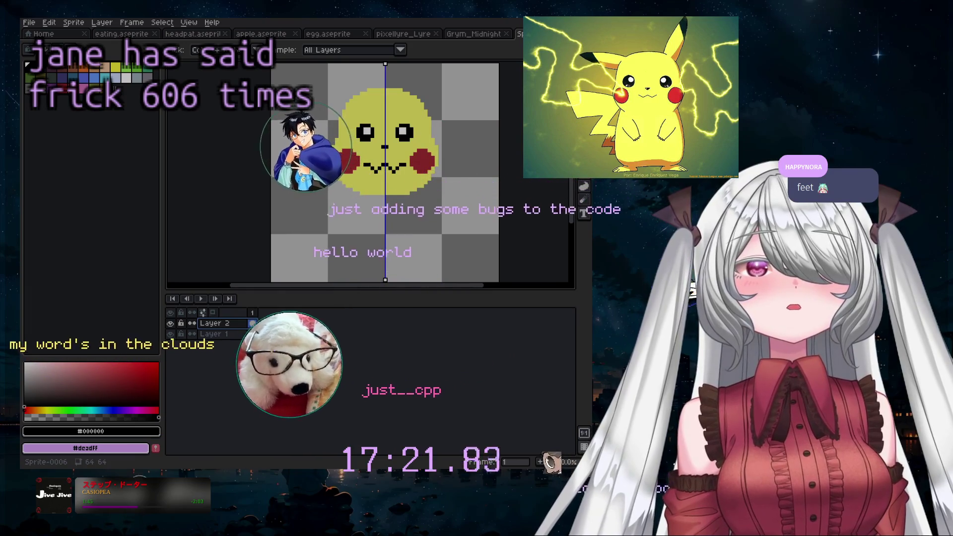
key(super+Up)
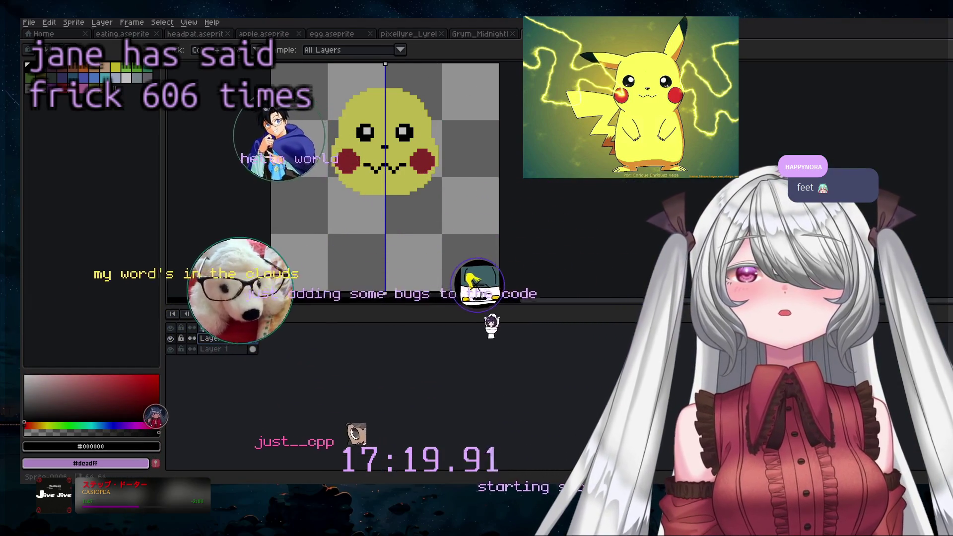
key(super+Down)
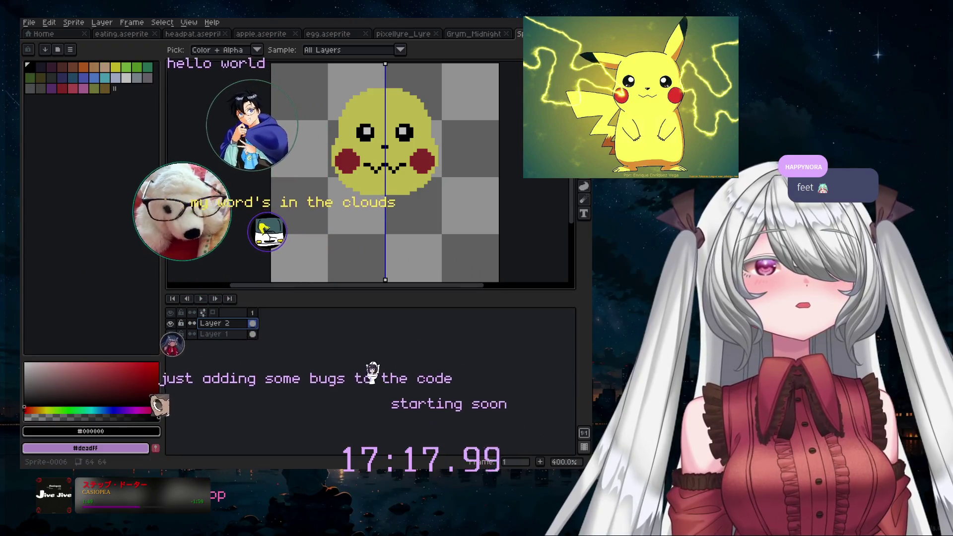